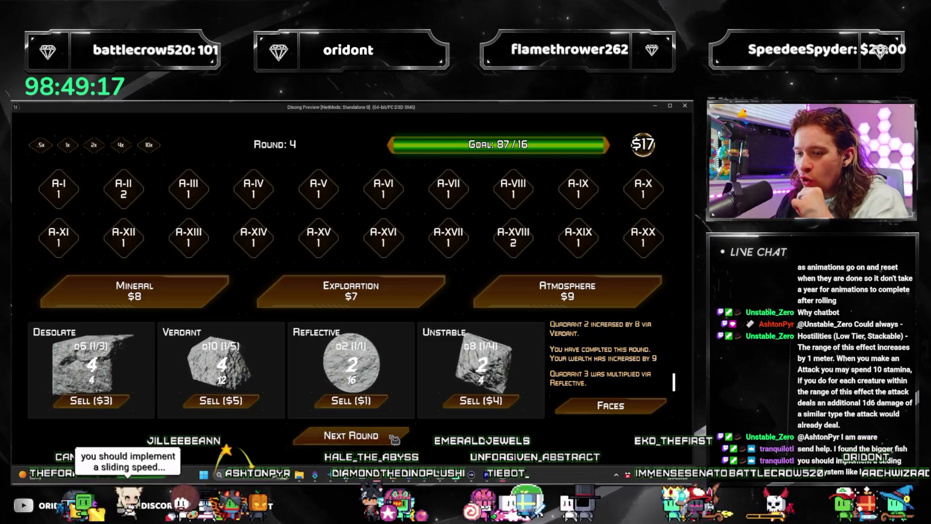
# Step: Stop the running dice-game play-test and return to the MAP_Main level editor
pyautogui.press('Escape')
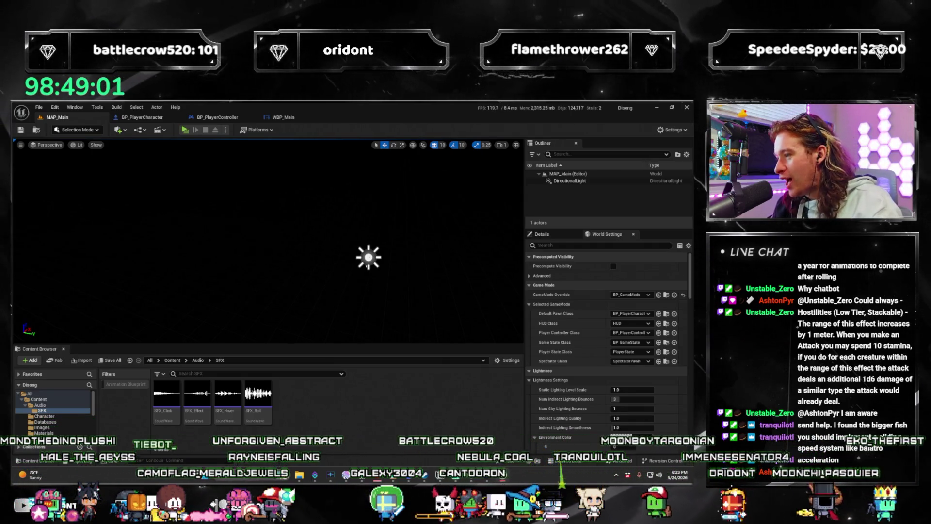
# Step: Switch from BP_PlayerCharacter to WBP_Main and browse its Graphs and Functions lists
pyautogui.click(142, 117)
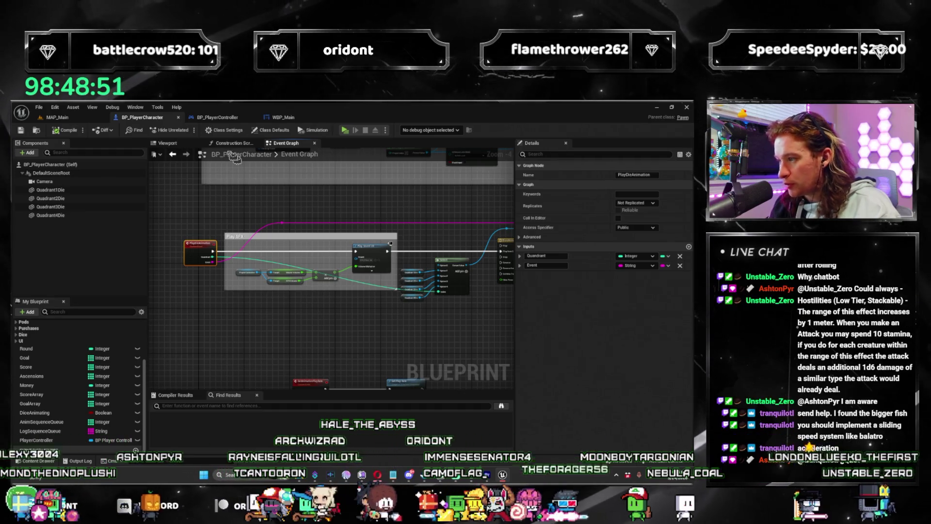
pyautogui.click(292, 122)
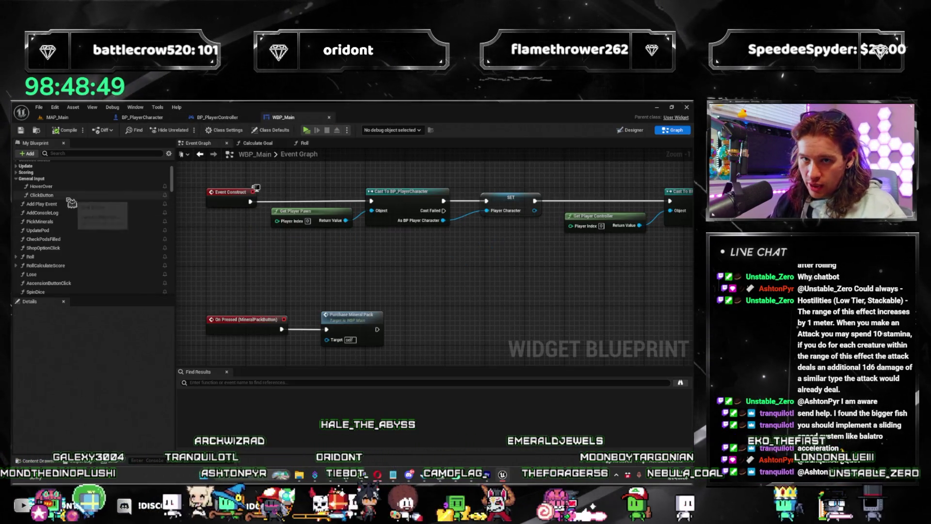
pyautogui.scroll(3, 71, 203)
pyautogui.click(20, 186)
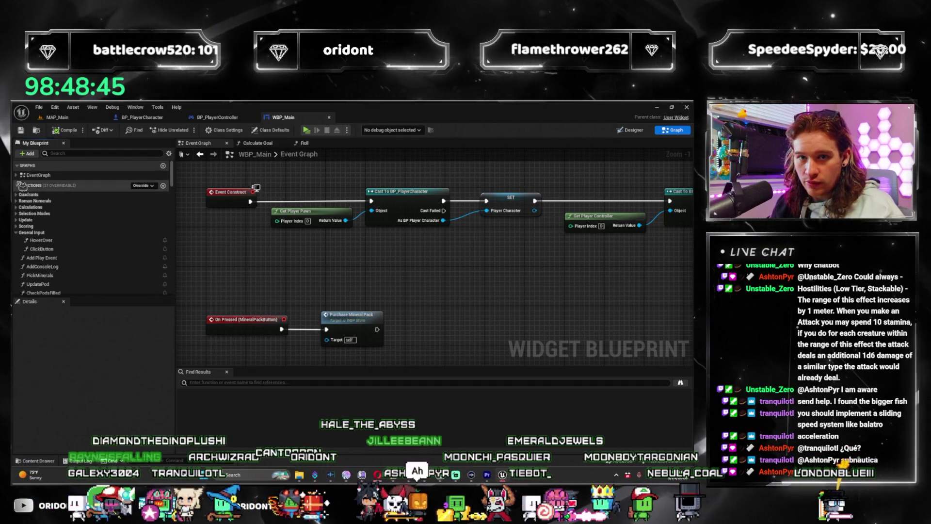
pyautogui.click(19, 176)
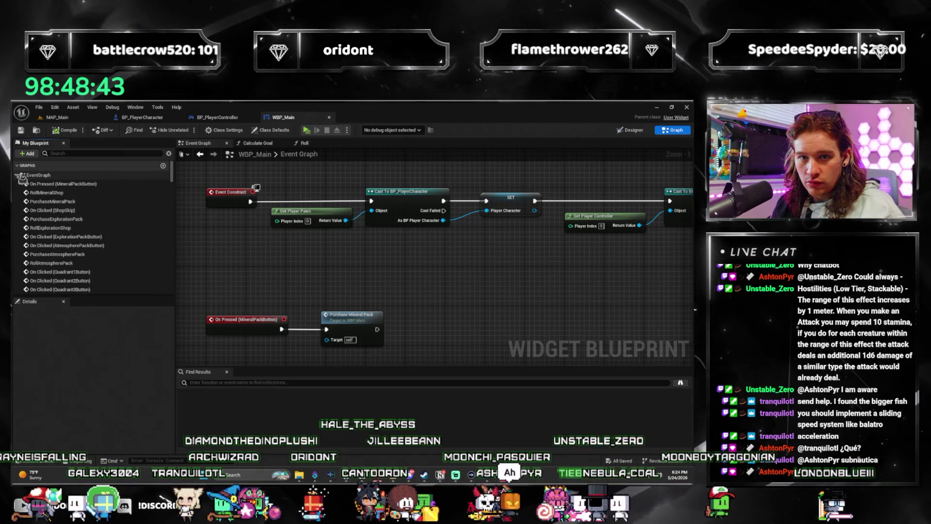
pyautogui.scroll(-5, 93, 226)
pyautogui.scroll(-5, 93, 227)
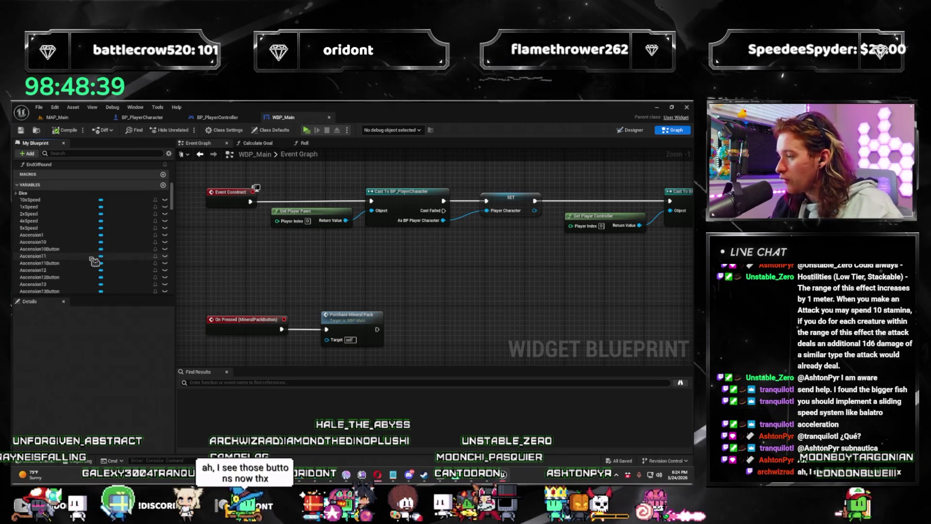
pyautogui.scroll(10, 95, 255)
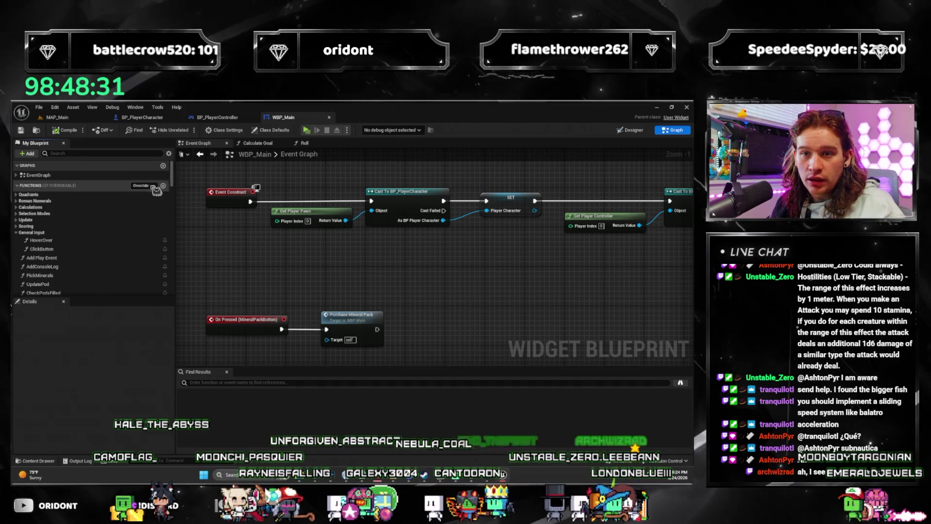
# Step: Wire a Hover Over call after Event On Mouse Enter and save WBP_Main
pyautogui.click(155, 188)
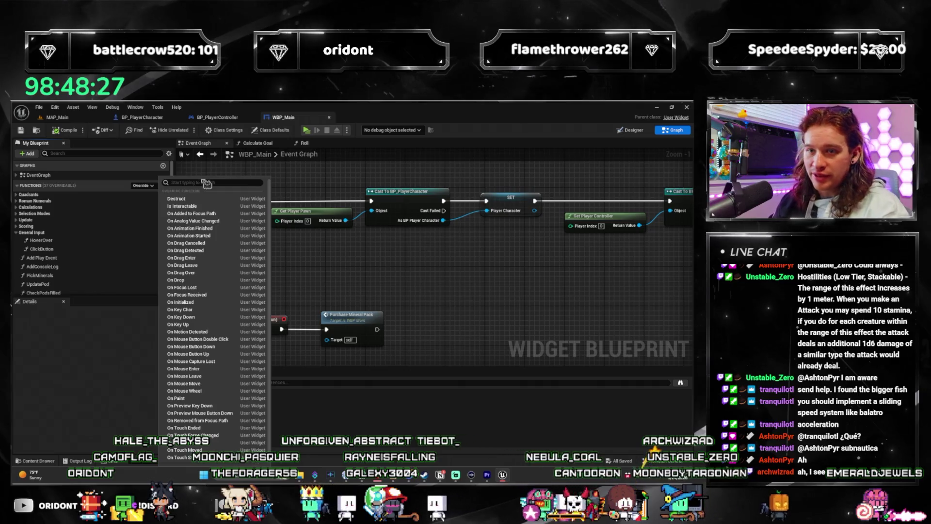
pyautogui.write('on mouse enter')
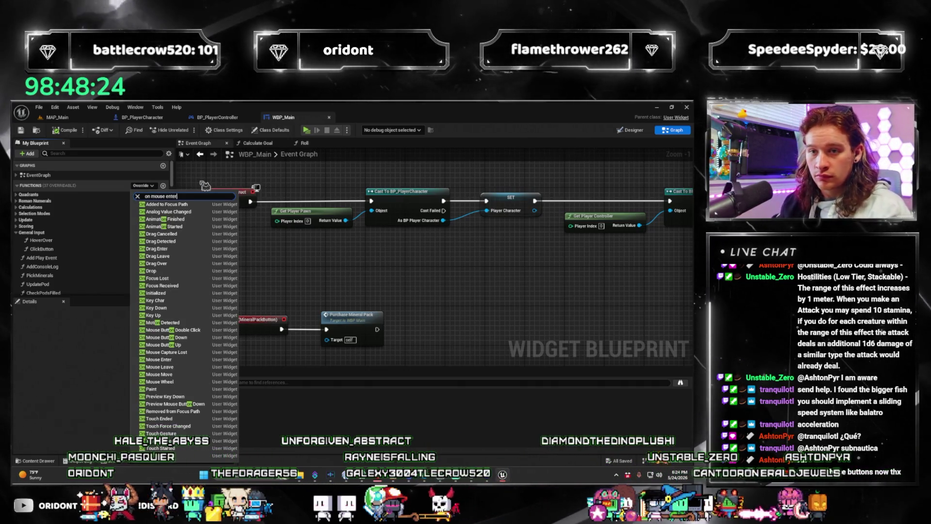
pyautogui.press('Escape')
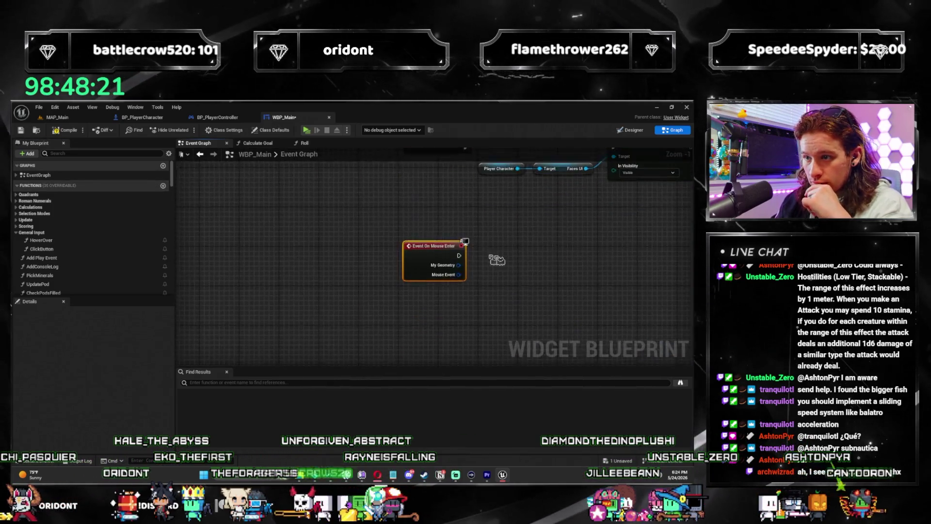
pyautogui.scroll(-1, 422, 248)
pyautogui.moveTo(422, 248)
pyautogui.mouseDown()
pyautogui.moveTo(345, 254)
pyautogui.moveTo(369, 248)
pyautogui.mouseUp()
pyautogui.press('Return')
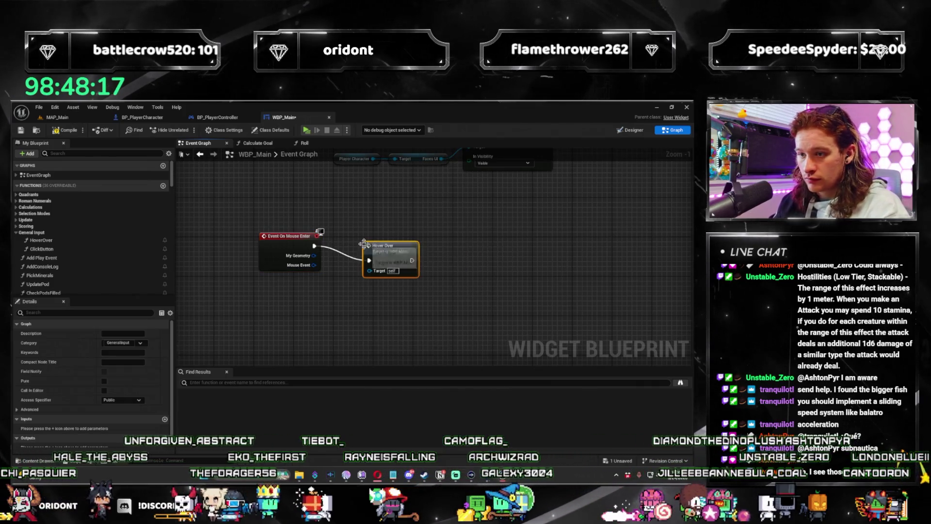
pyautogui.moveTo(389, 250); pyautogui.dragTo(364, 236)
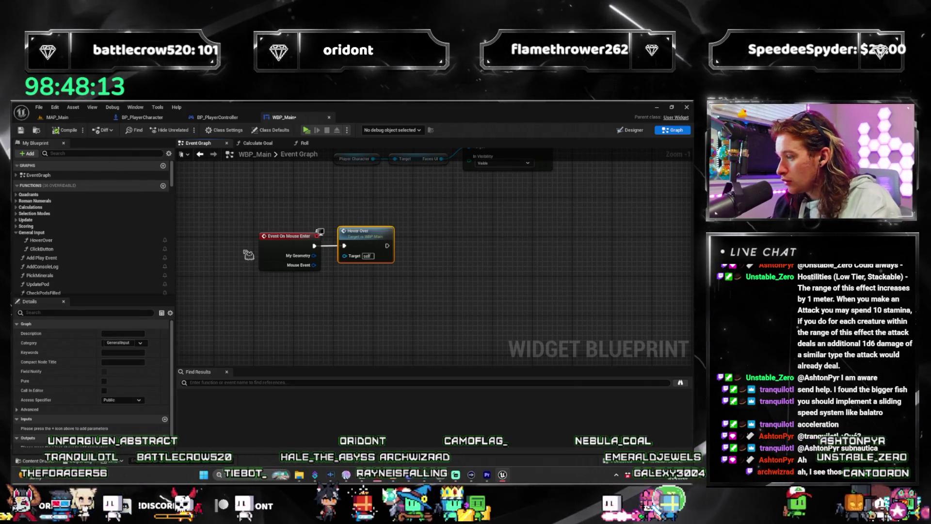
pyautogui.hotkey('ctrl', 's')
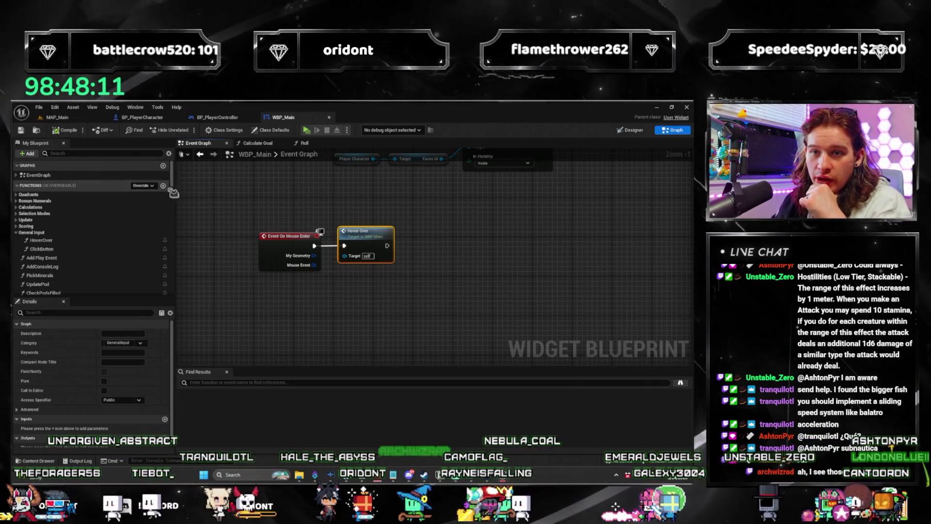
# Step: Add an On Mouse Button Up function override by searching 'up'
pyautogui.click(150, 187)
pyautogui.write('event on mouse clic')
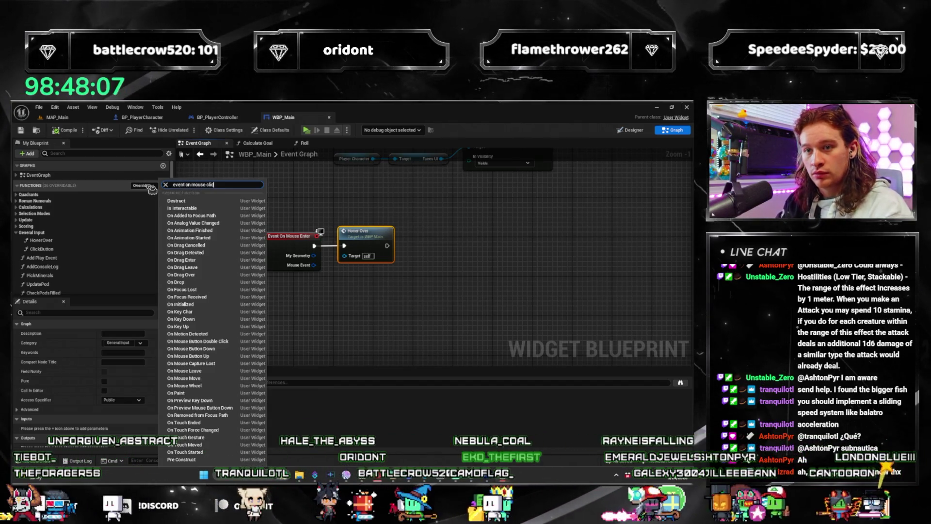
pyautogui.press('BackSpace')
pyautogui.press('BackSpace')
pyautogui.press('BackSpace')
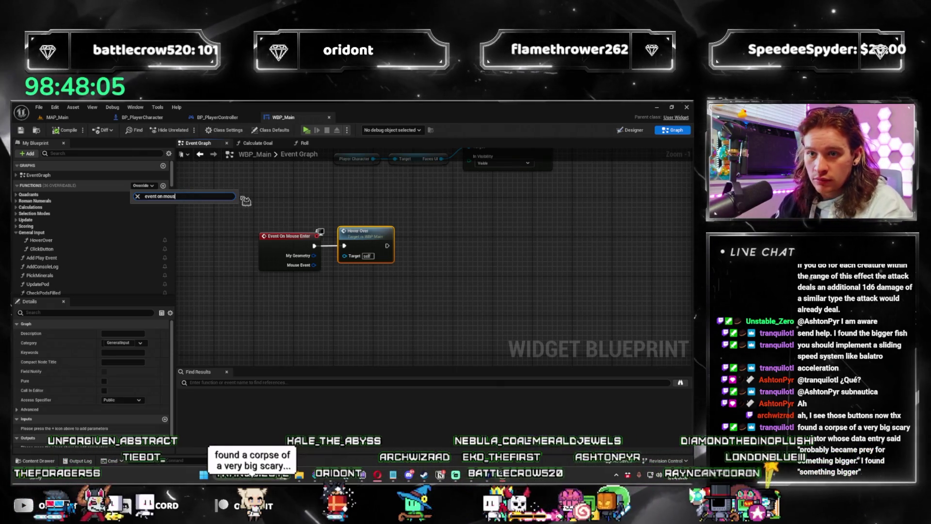
pyautogui.press('BackSpace')
pyautogui.press('BackSpace')
pyautogui.press('BackSpace')
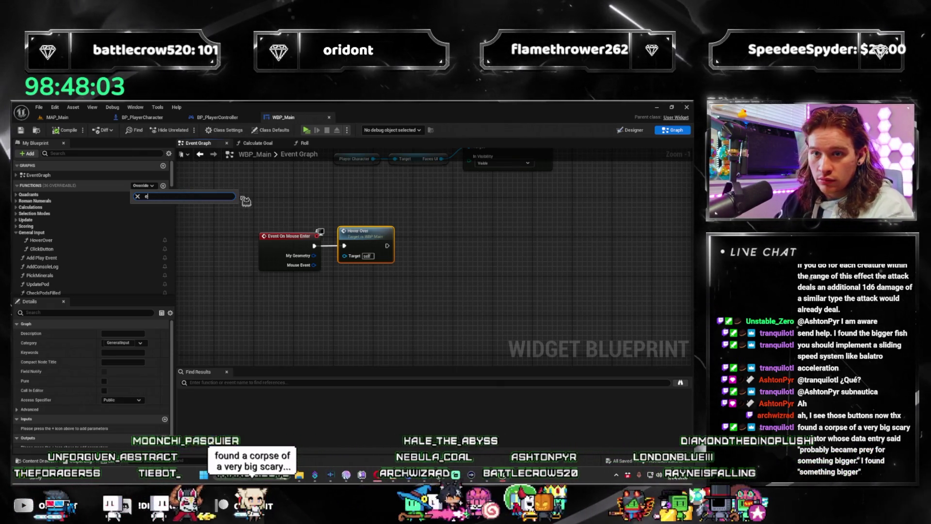
pyautogui.press('BackSpace')
pyautogui.press('BackSpace')
pyautogui.press('BackSpace')
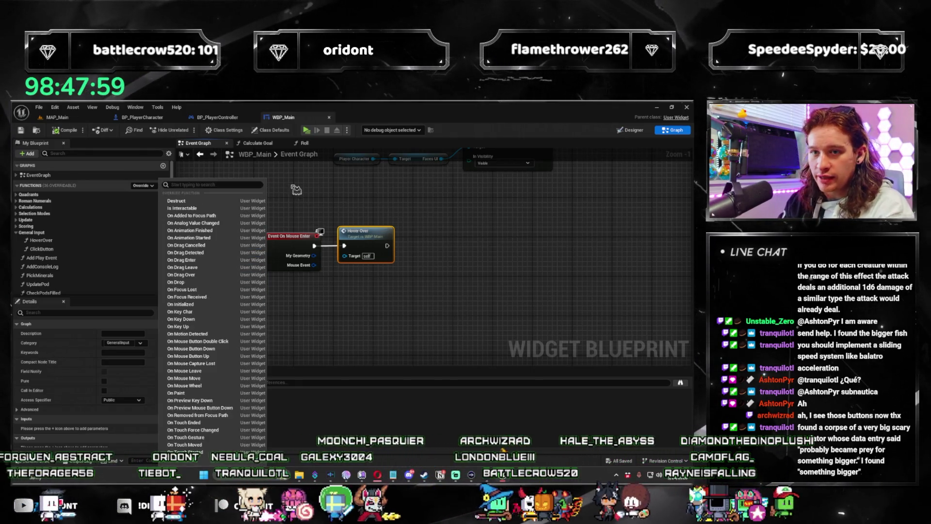
pyautogui.write('mouse down')
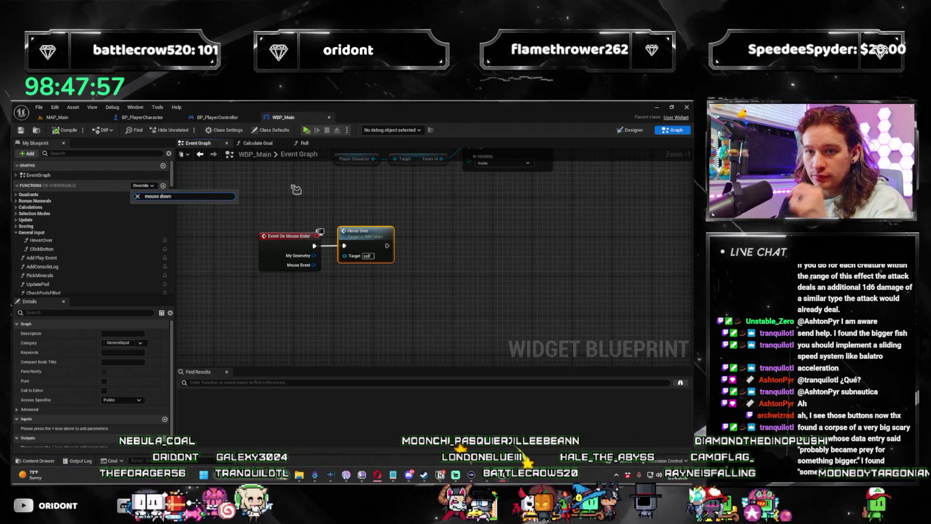
pyautogui.press('BackSpace')
pyautogui.press('BackSpace')
pyautogui.press('BackSpace')
pyautogui.write('up')
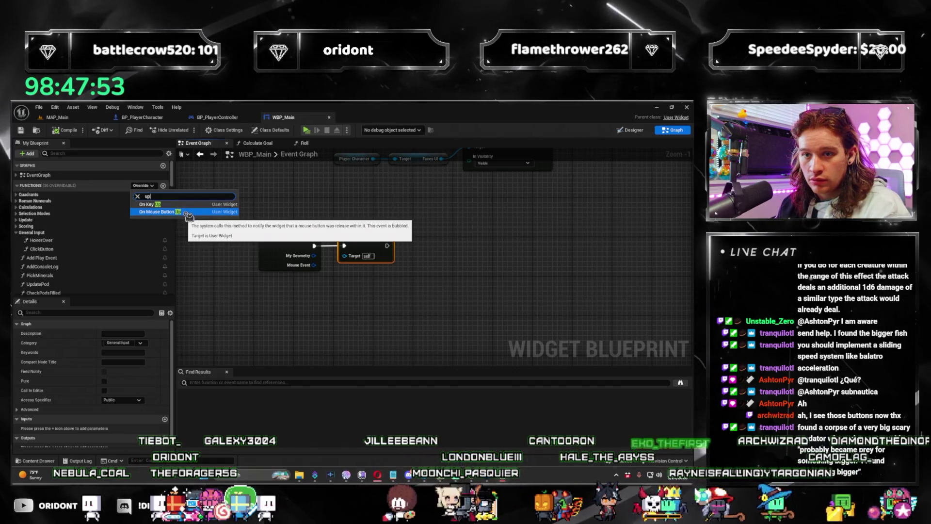
pyautogui.click(189, 214)
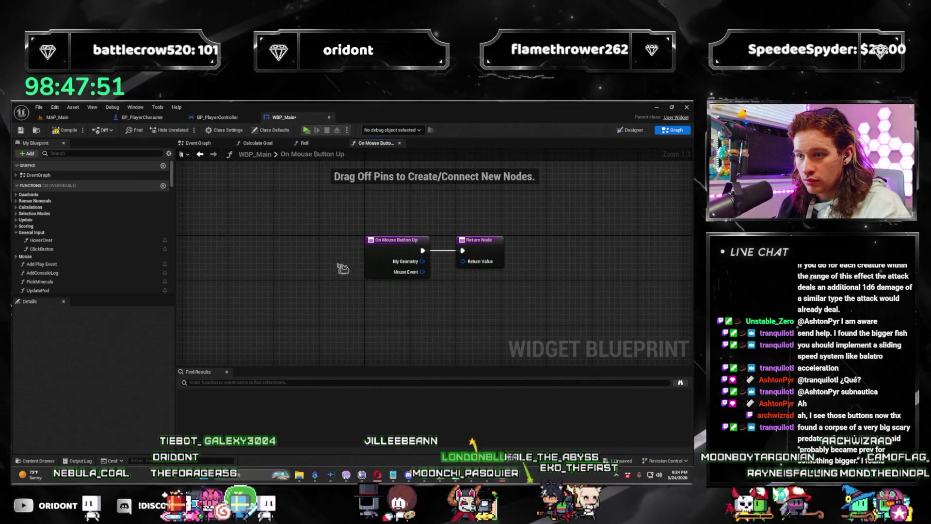
# Step: Insert a Click Button call between On Mouse Button Up and its Return Node, then save
pyautogui.moveTo(343, 268); pyautogui.dragTo(268, 261)
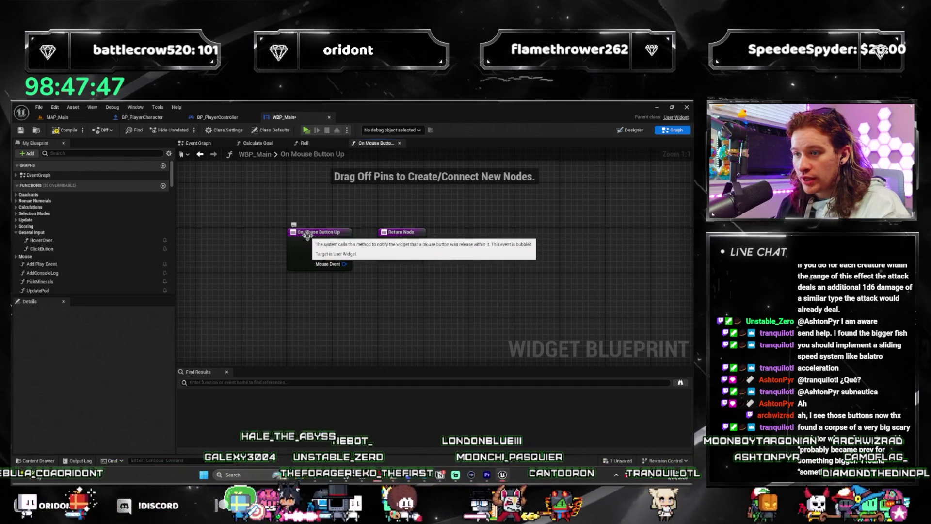
pyautogui.moveTo(307, 235); pyautogui.dragTo(211, 246)
pyautogui.moveTo(317, 252)
pyautogui.mouseDown()
pyautogui.moveTo(499, 252)
pyautogui.moveTo(266, 264)
pyautogui.moveTo(286, 259)
pyautogui.mouseUp()
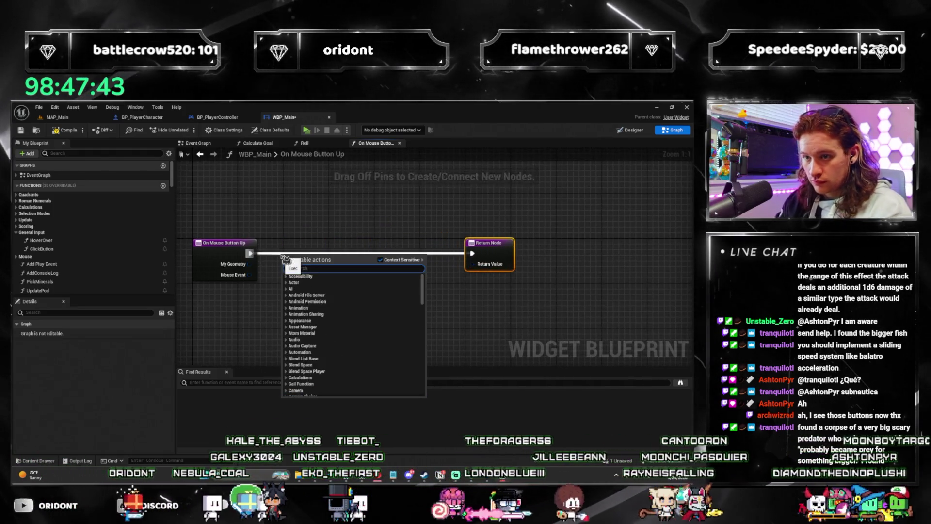
pyautogui.write('clickbutton')
pyautogui.press('Return')
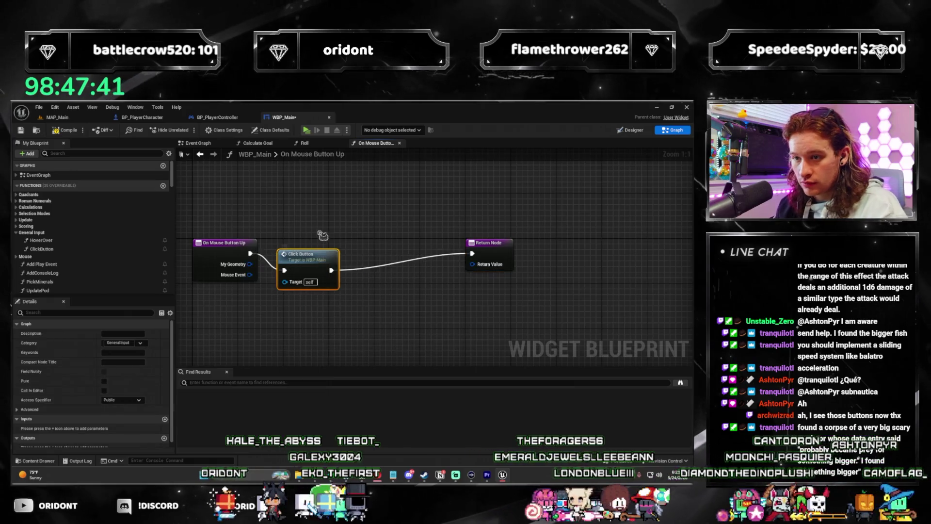
pyautogui.moveTo(503, 258); pyautogui.dragTo(453, 259)
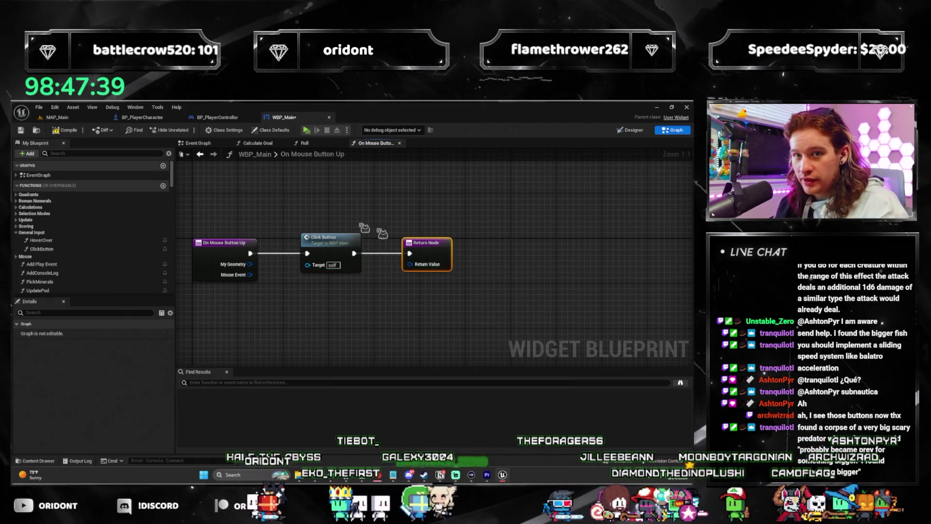
pyautogui.hotkey('ctrl', 's')
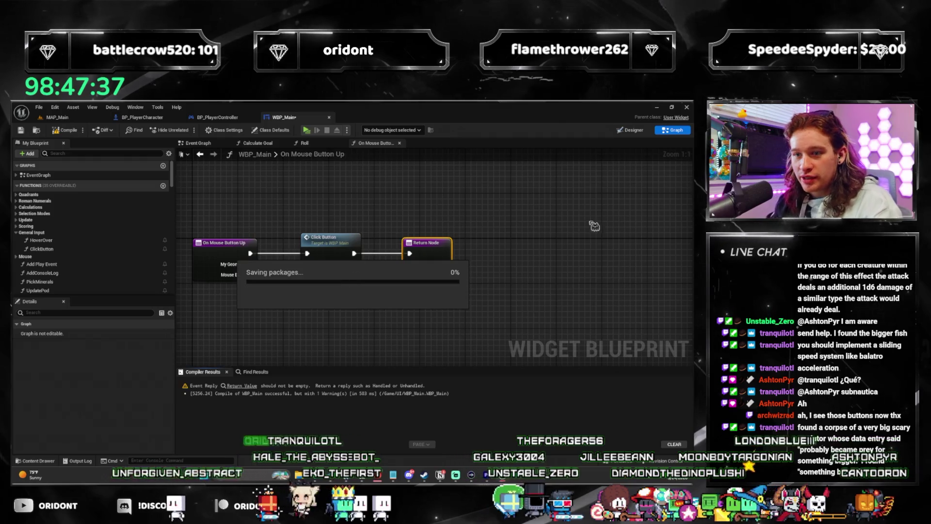
# Step: Feed the Return Value from a Make EventReply node, save, and start a play-test
pyautogui.click(242, 386)
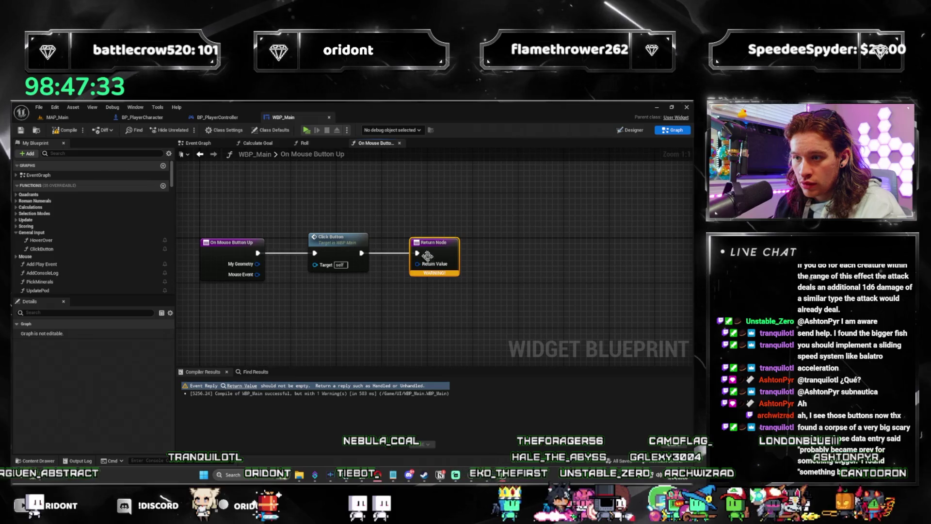
pyautogui.moveTo(430, 270); pyautogui.dragTo(394, 324)
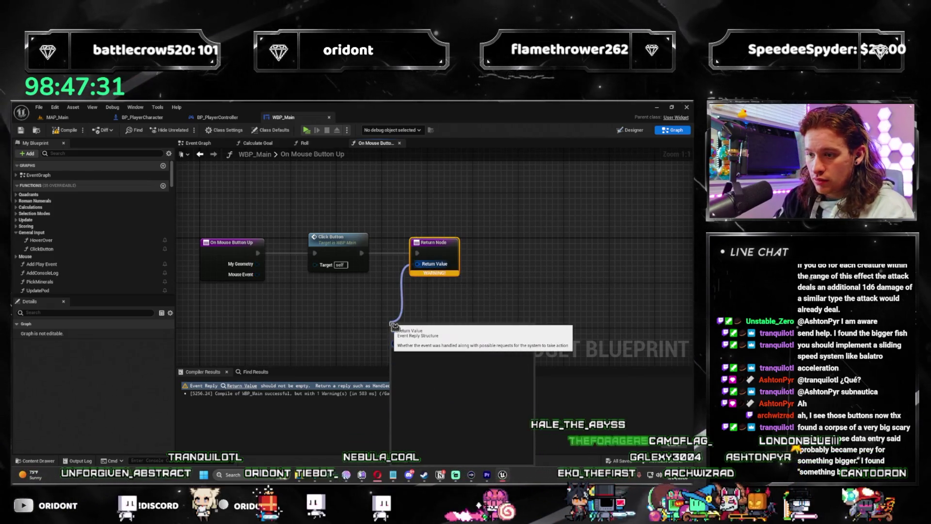
pyautogui.click(530, 262)
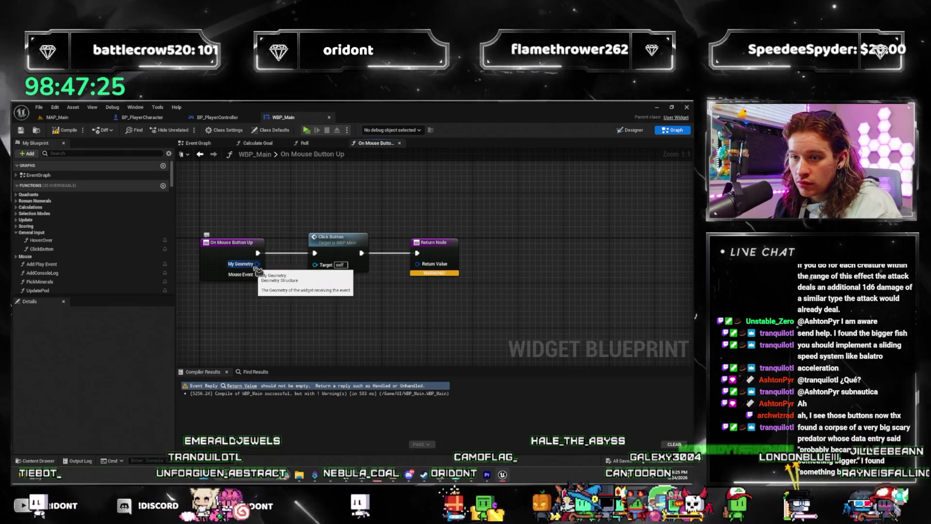
pyautogui.rightClick(433, 267)
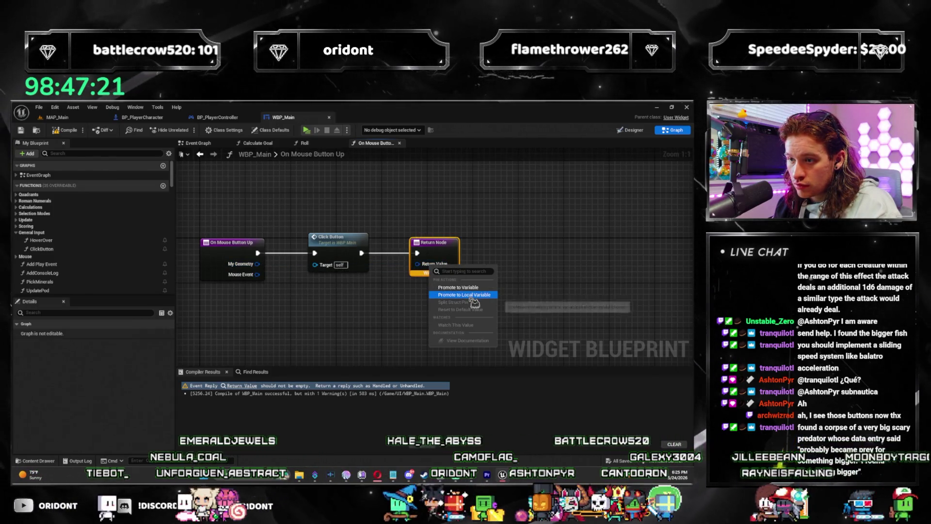
pyautogui.moveTo(441, 255); pyautogui.dragTo(492, 255)
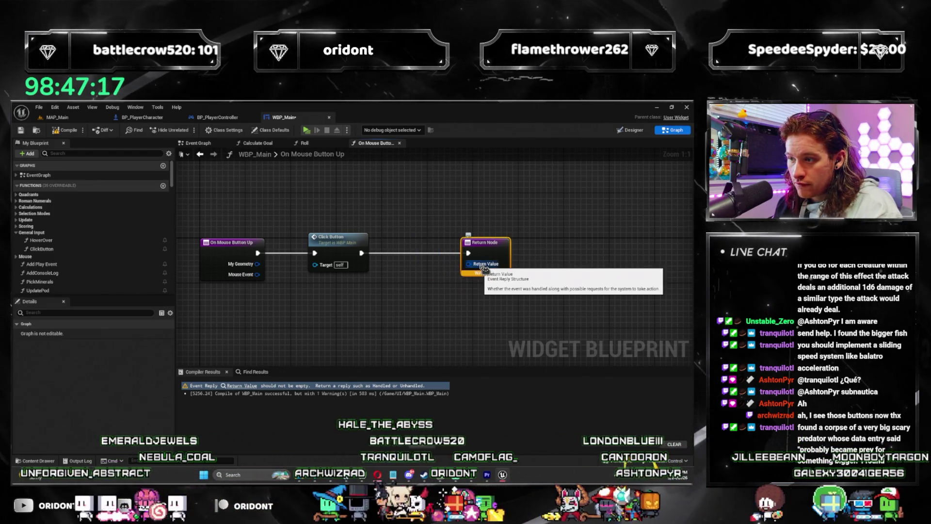
pyautogui.moveTo(483, 264); pyautogui.dragTo(439, 281)
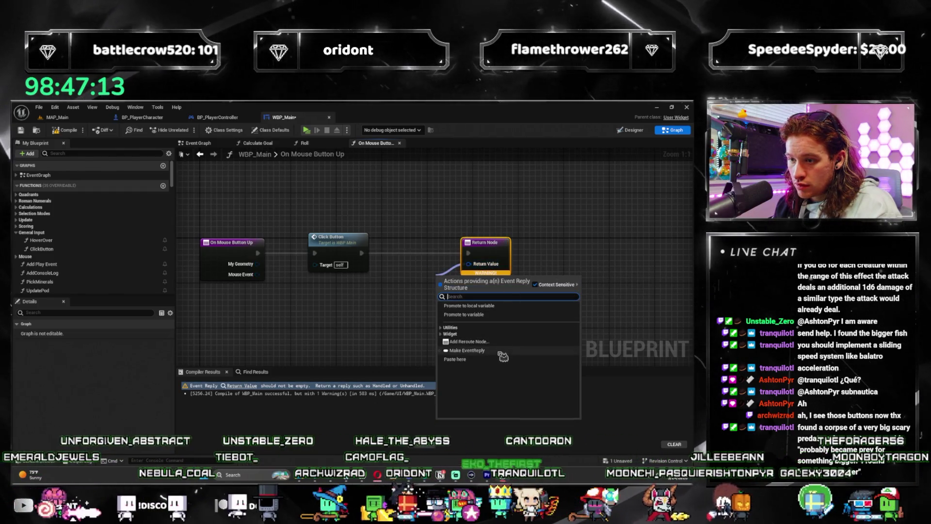
pyautogui.click(467, 350)
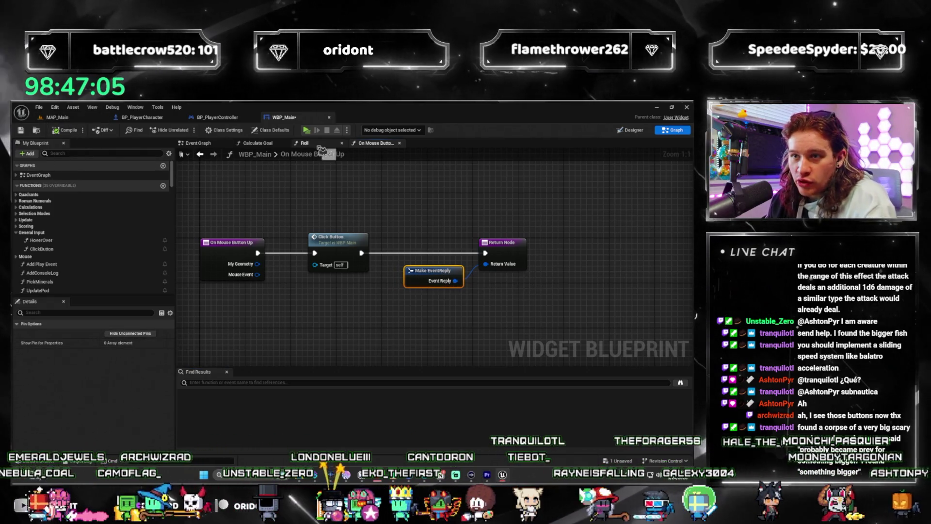
pyautogui.hotkey('ctrl', 's')
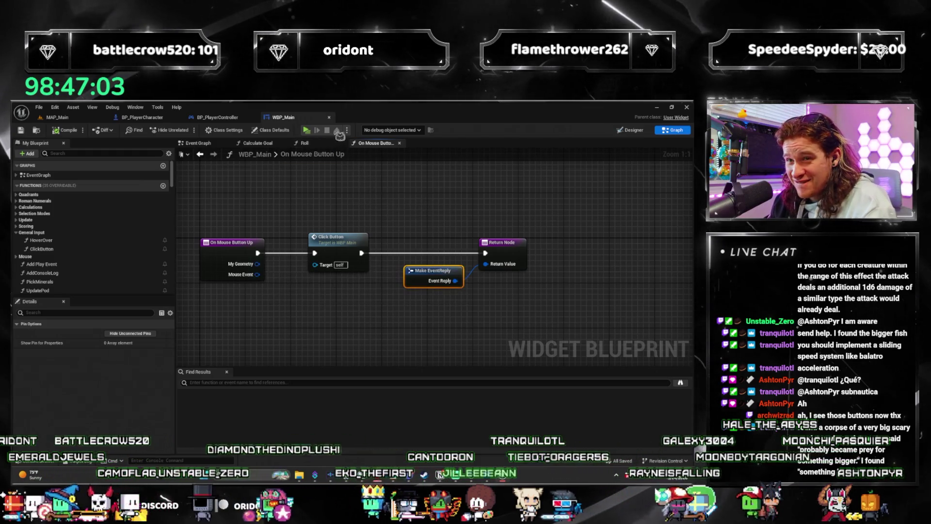
pyautogui.click(308, 131)
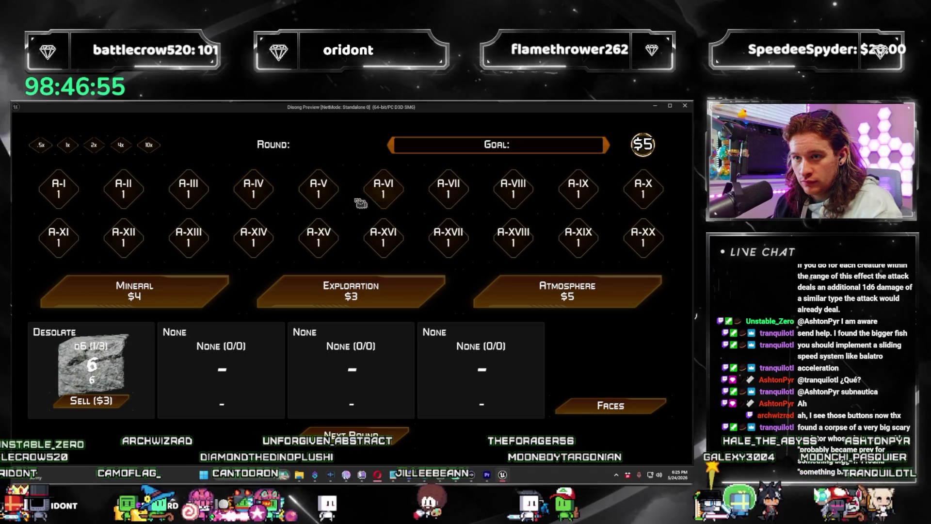
pyautogui.click(509, 293)
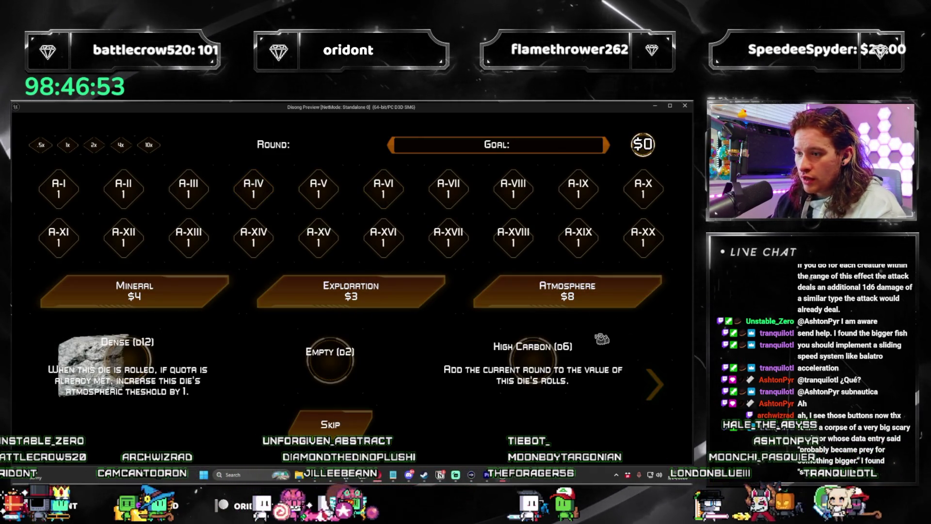
pyautogui.click(131, 361)
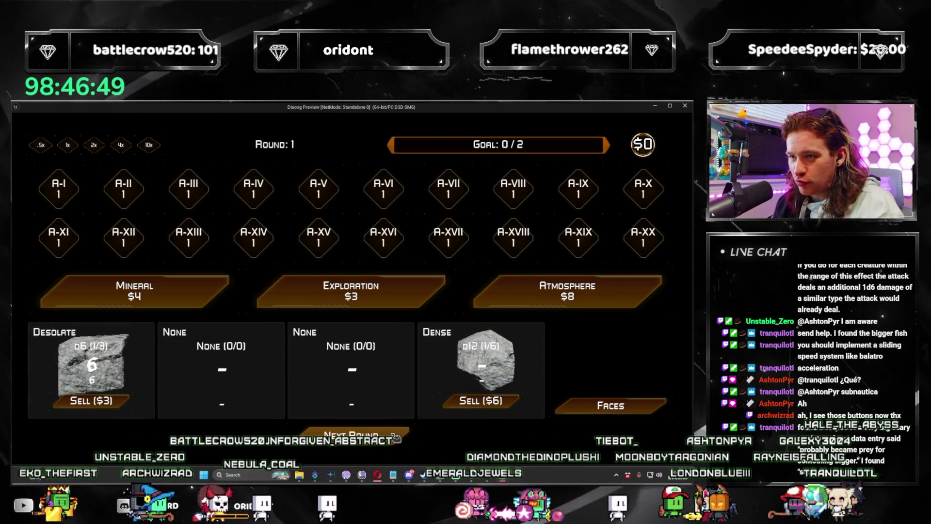
pyautogui.click(395, 436)
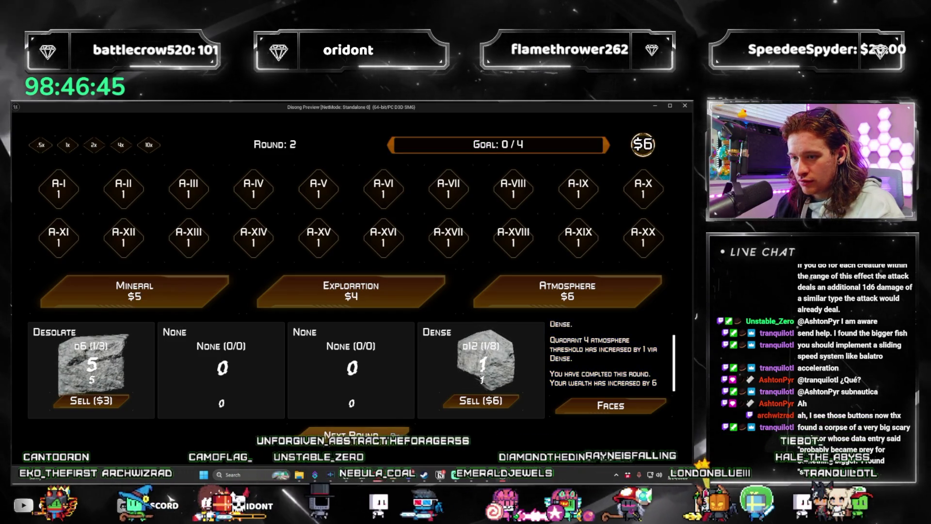
pyautogui.click(543, 293)
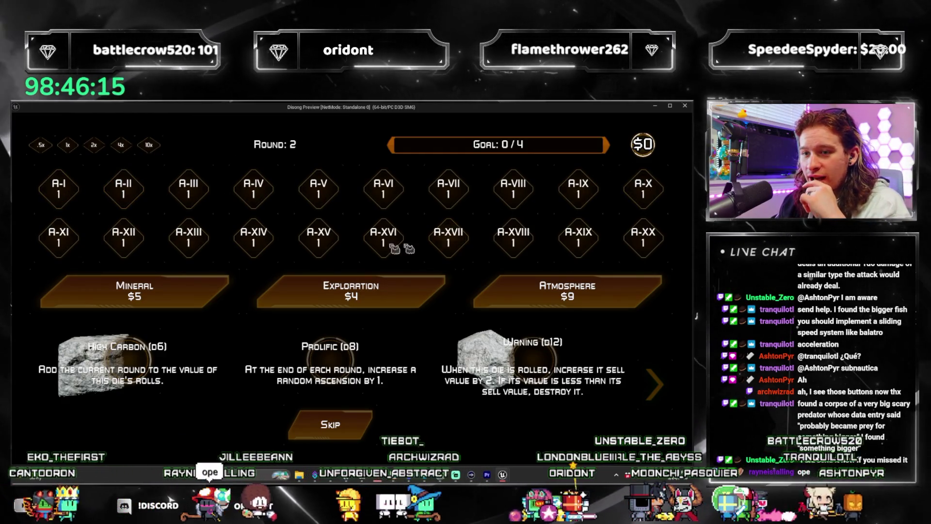
pyautogui.click(538, 285)
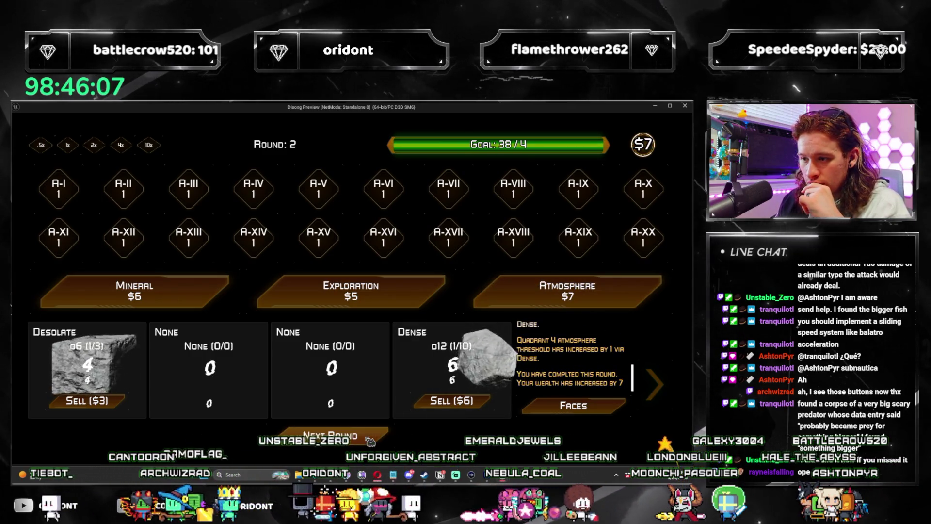
pyautogui.click(370, 438)
pyautogui.click(563, 288)
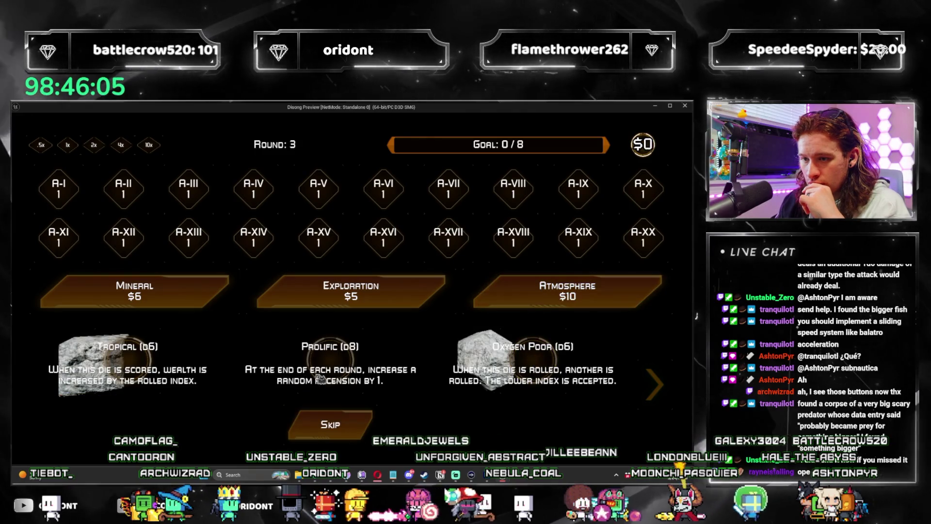
pyautogui.click(330, 369)
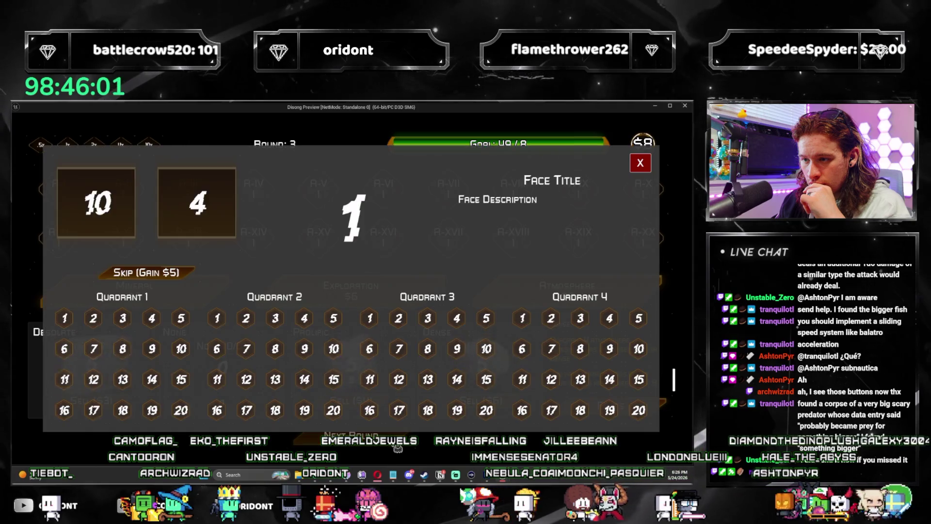
pyautogui.click(132, 216)
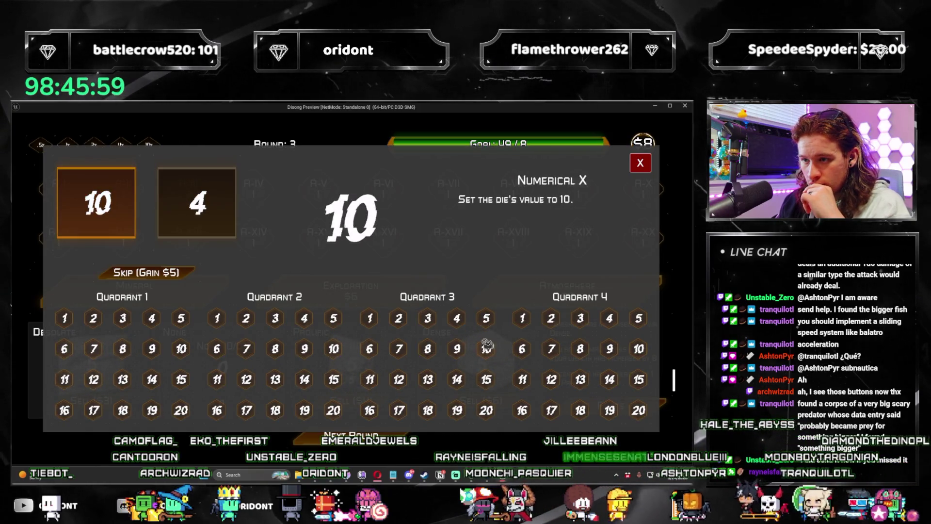
pyautogui.click(398, 318)
pyautogui.click(642, 165)
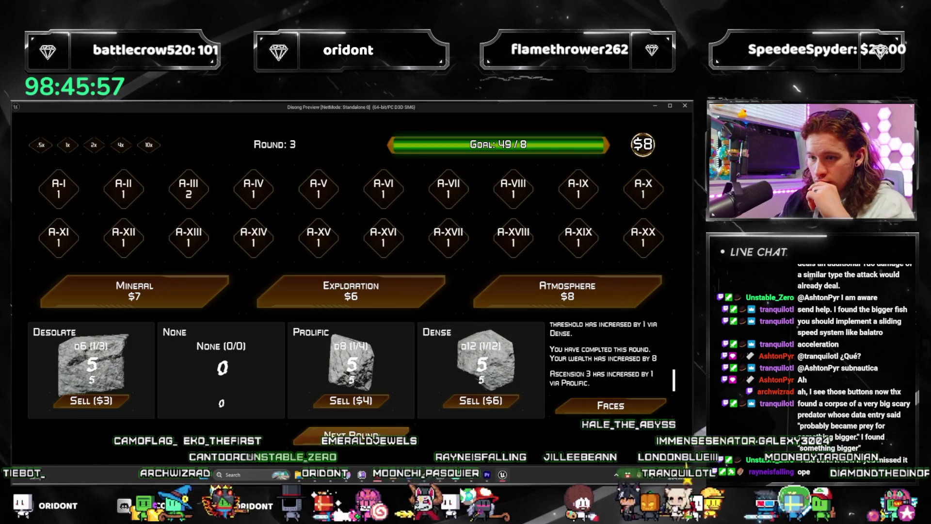
pyautogui.click(349, 435)
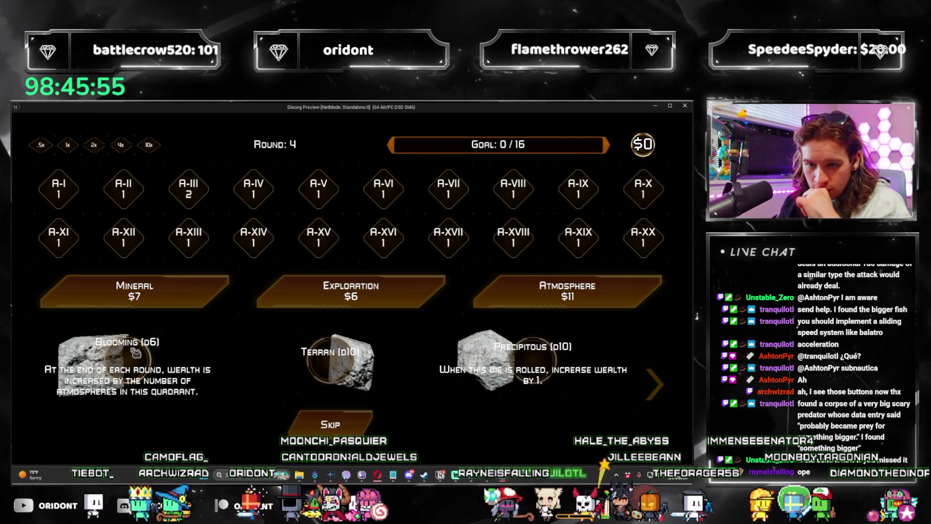
pyautogui.click(358, 425)
pyautogui.click(361, 444)
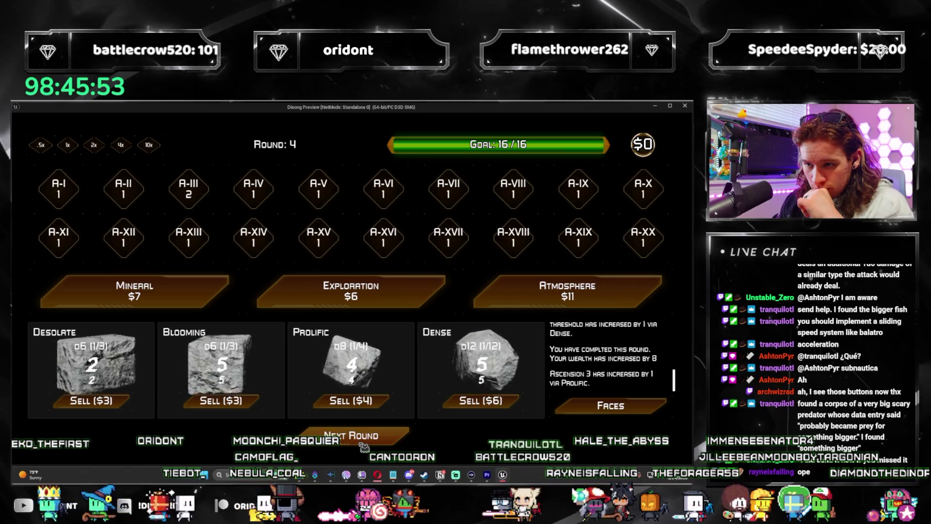
pyautogui.click(390, 442)
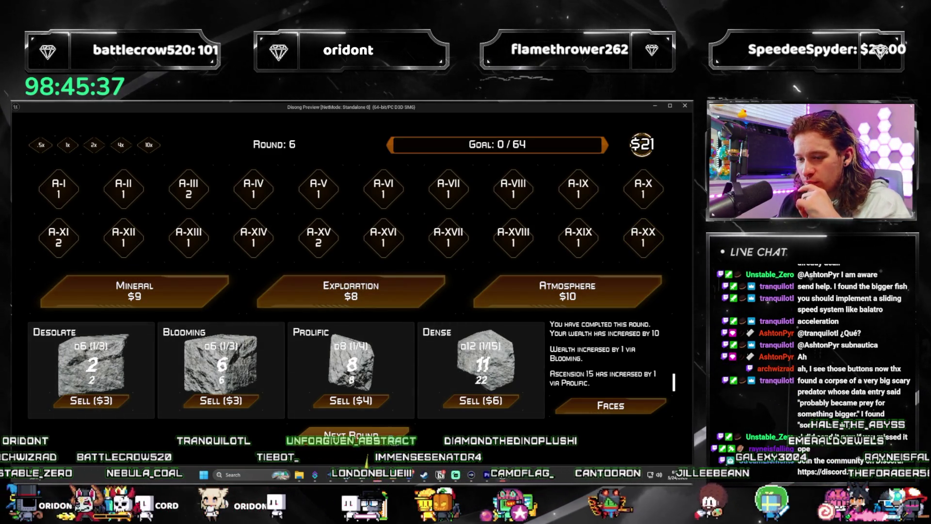
pyautogui.click(415, 434)
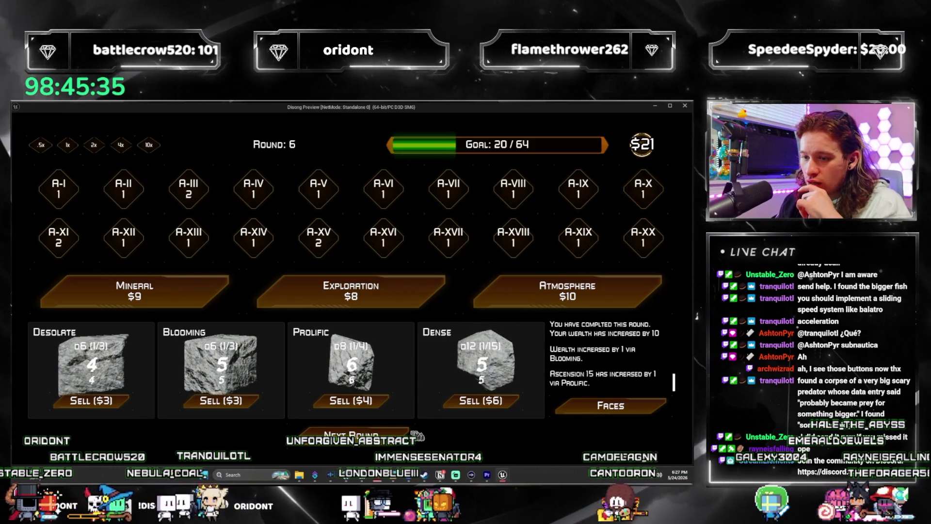
pyautogui.click(568, 291)
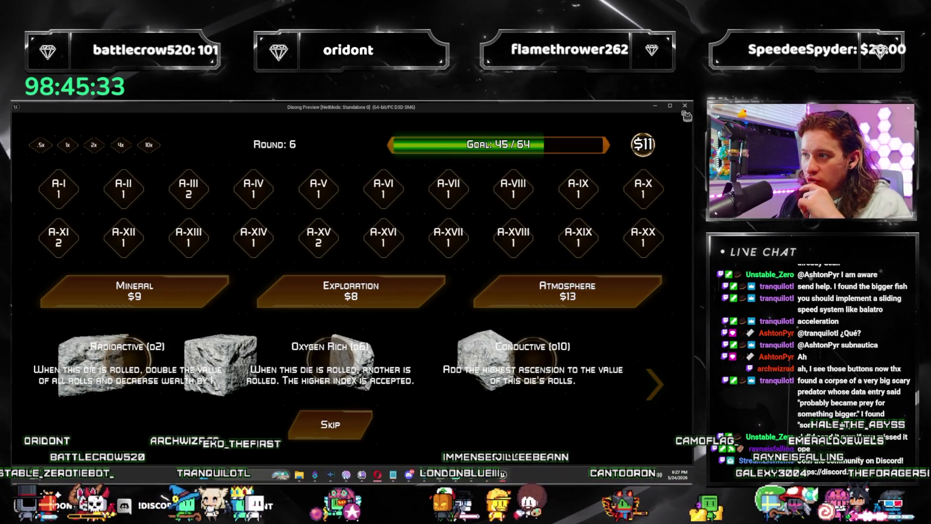
pyautogui.press('Escape')
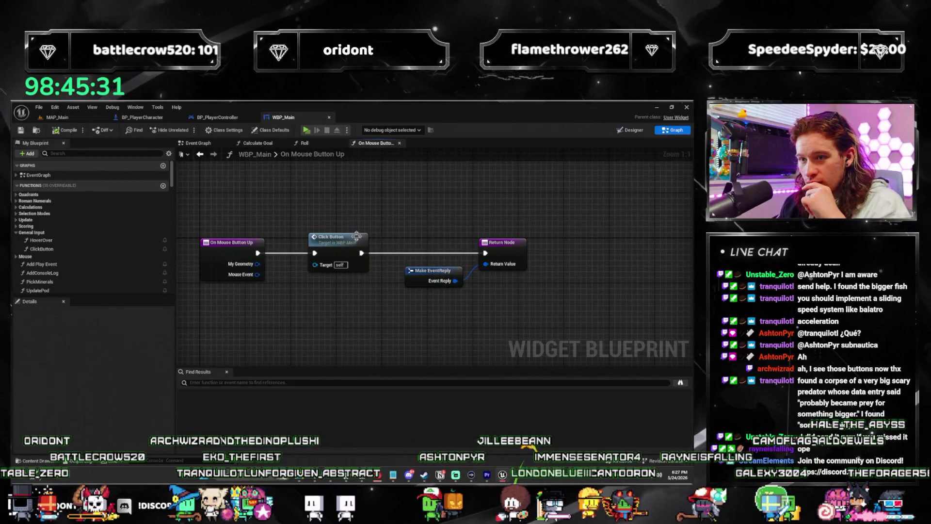
# Step: Delete the Click Button and Make EventReply nodes and link the entry straight to the Return Node
pyautogui.click(356, 236)
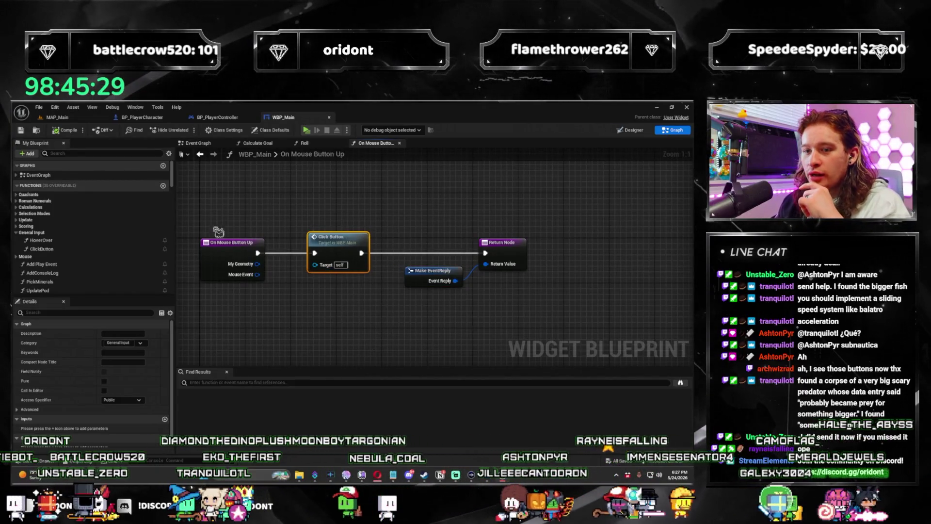
pyautogui.press('Delete')
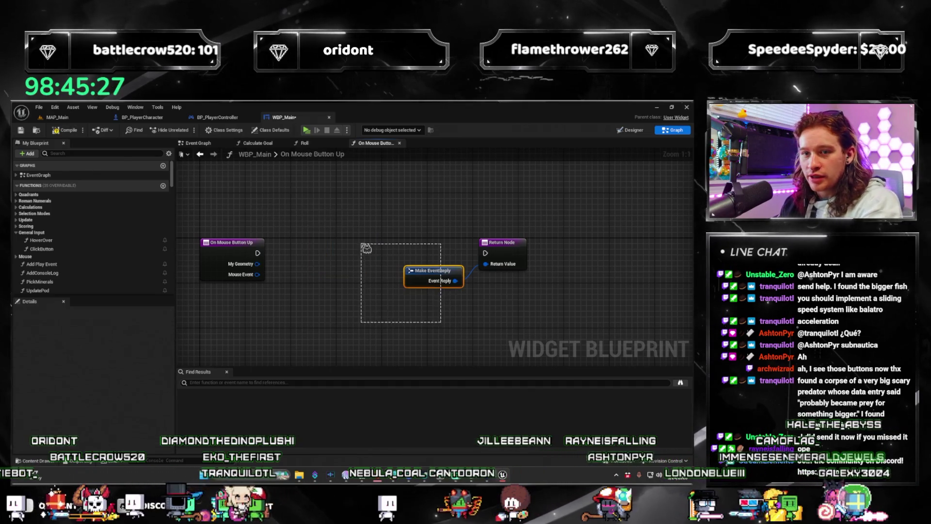
pyautogui.moveTo(366, 249); pyautogui.dragTo(365, 247)
pyautogui.press('Delete')
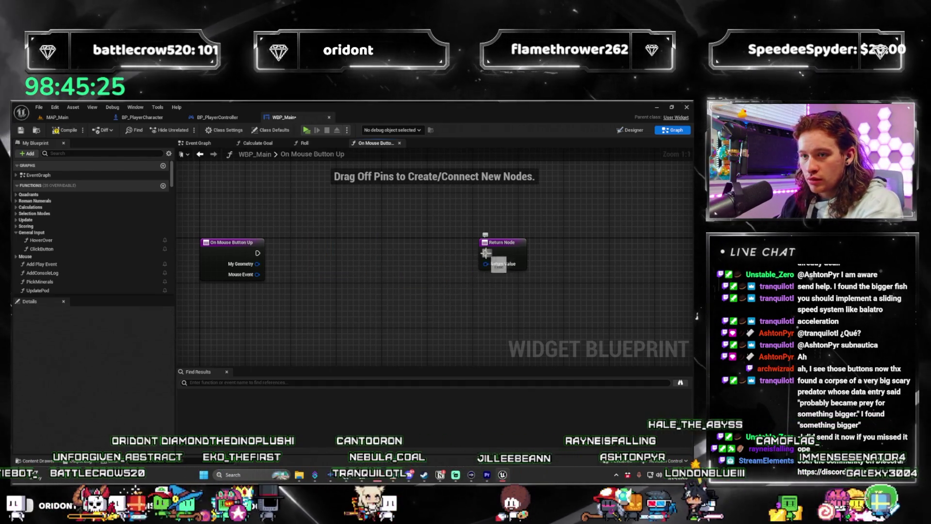
pyautogui.moveTo(485, 253); pyautogui.dragTo(258, 252)
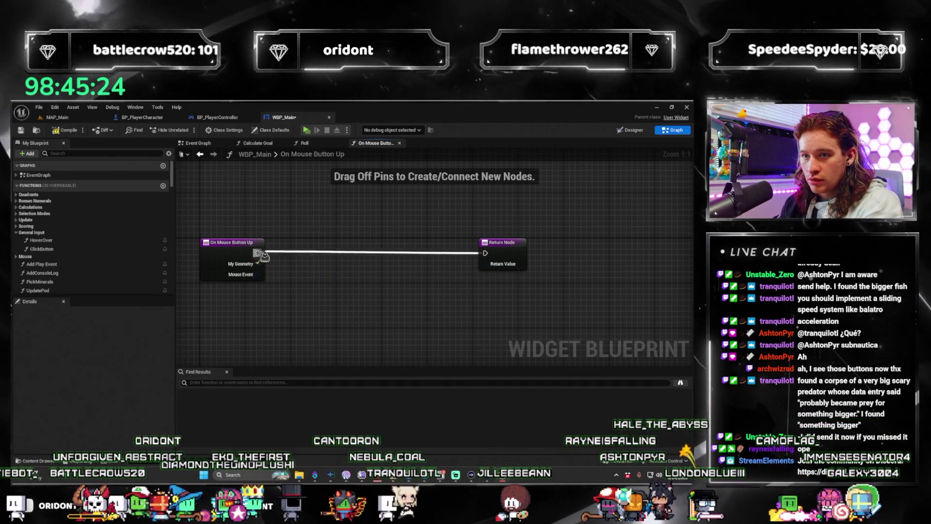
pyautogui.click(399, 143)
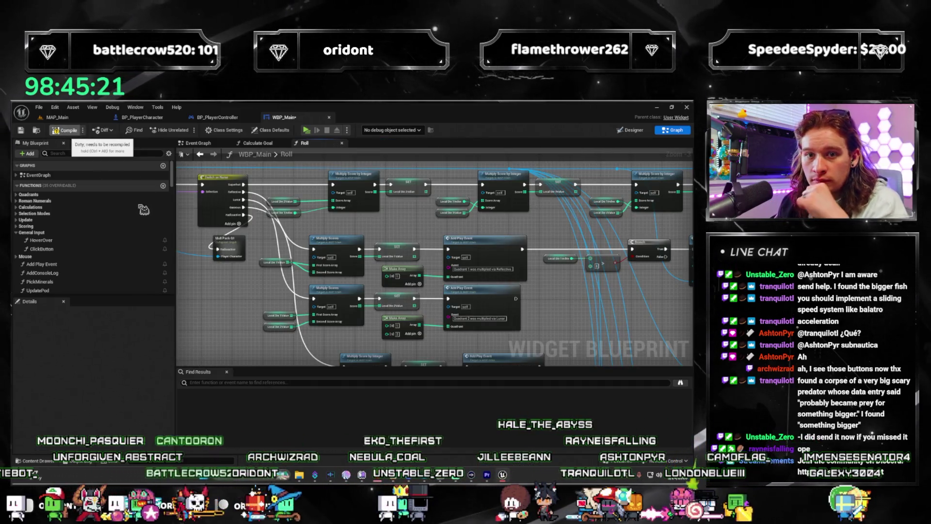
pyautogui.click(242, 385)
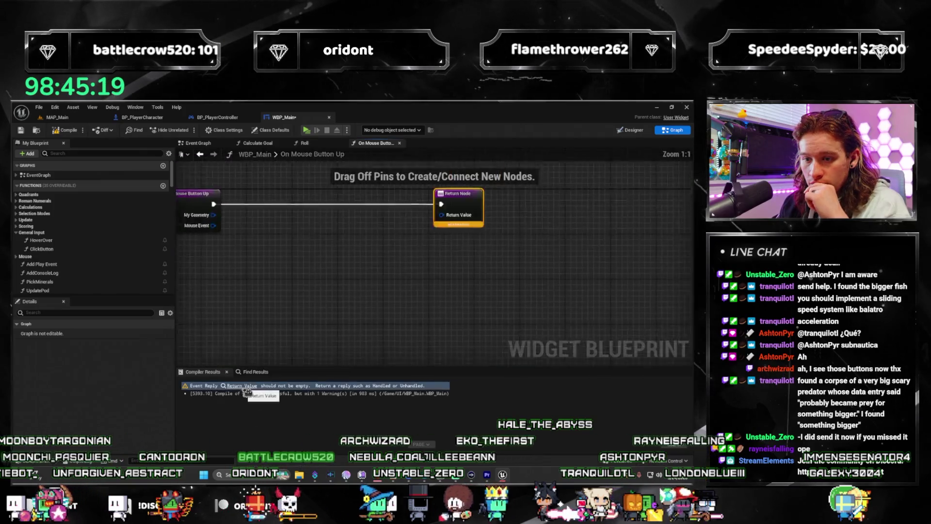
# Step: Delete the custom OnMouseButtonUp function from WBP_Main
pyautogui.click(144, 186)
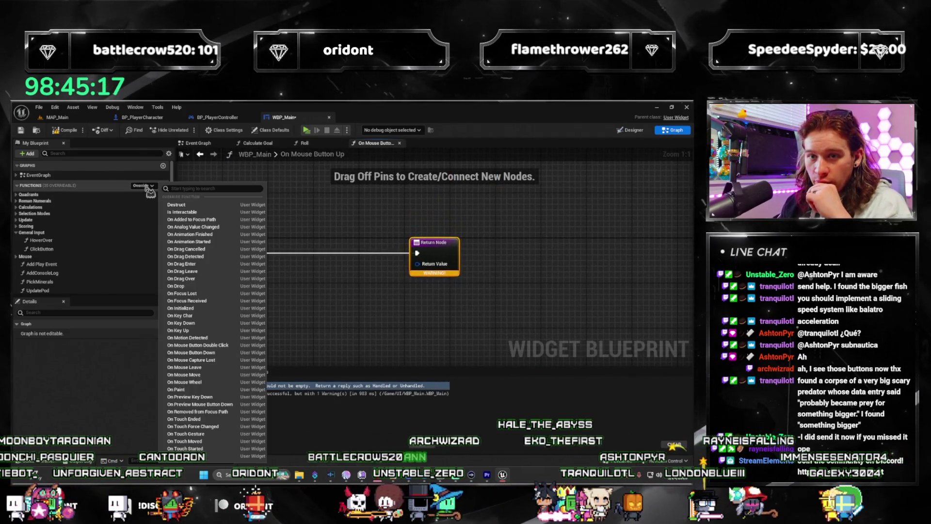
pyautogui.click(218, 189)
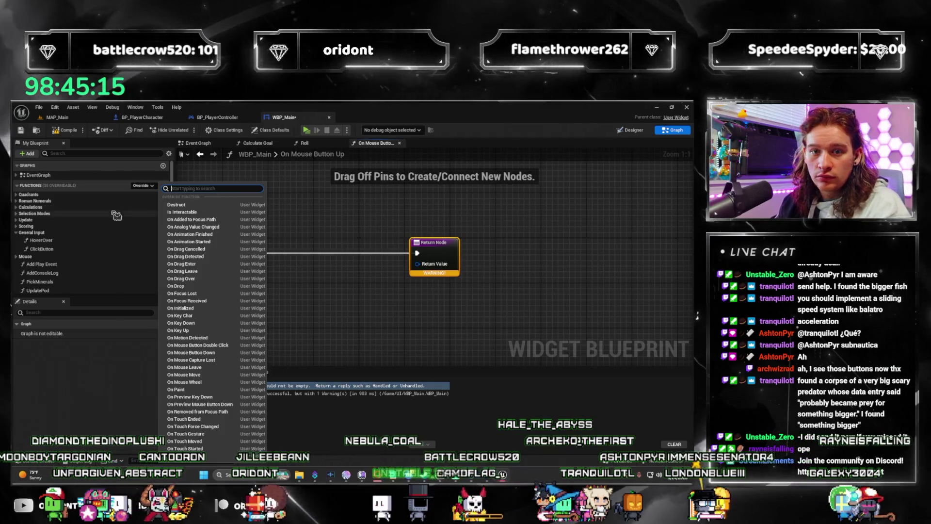
pyautogui.click(114, 224)
pyautogui.scroll(-5, 92, 233)
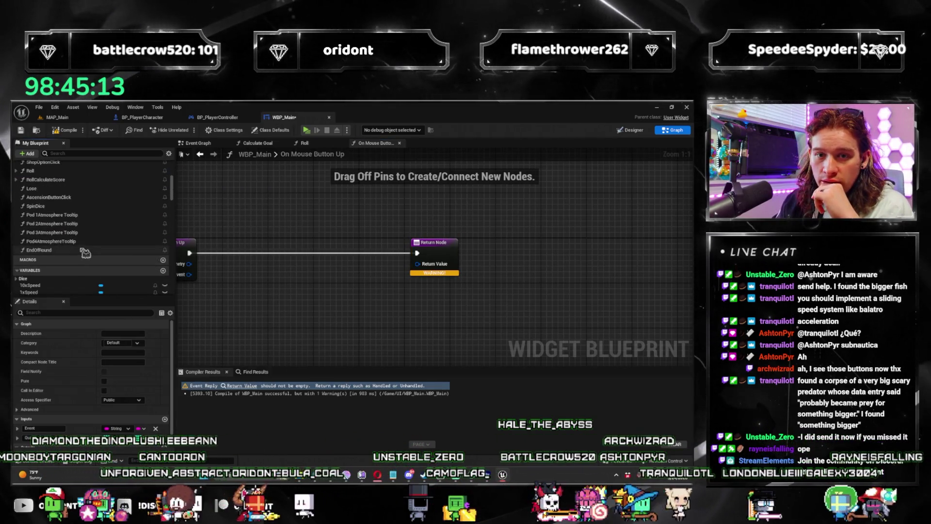
pyautogui.scroll(10, 86, 252)
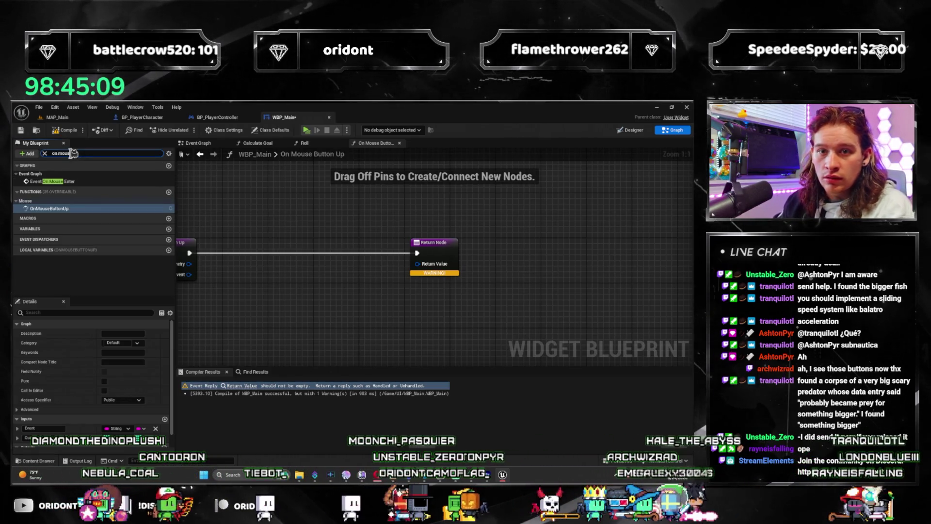
pyautogui.click(68, 209)
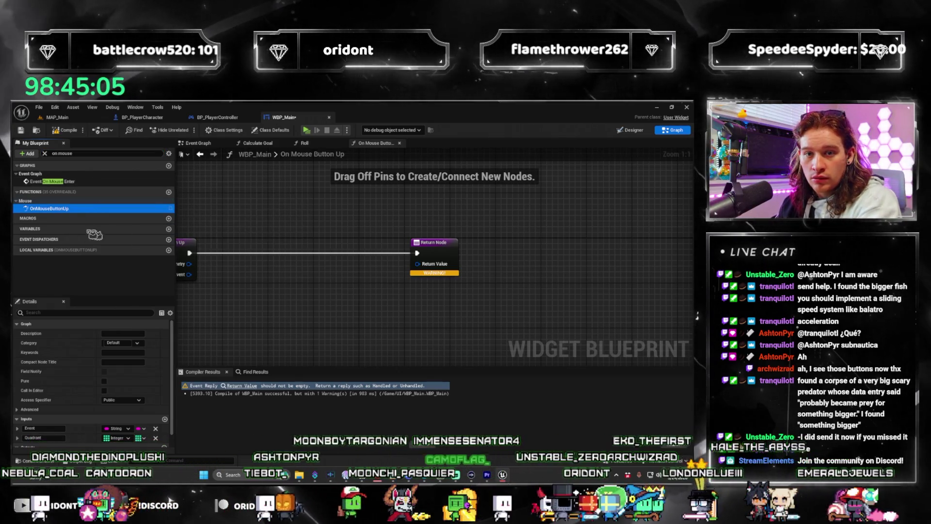
pyautogui.press('Delete')
pyautogui.rightClick(91, 211)
pyautogui.click(245, 215)
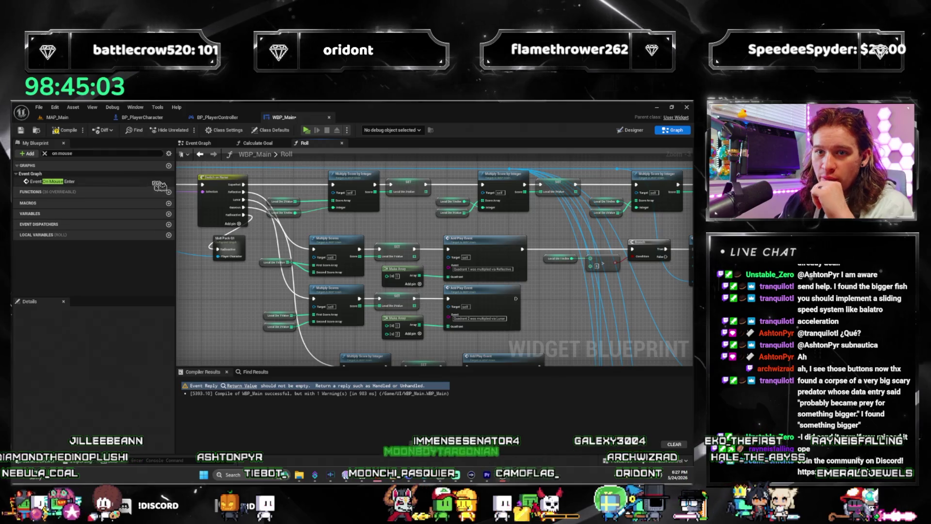
# Step: Clear the search filter and add the built-in On Mouse Button Up override, arranging its nodes
pyautogui.click(45, 153)
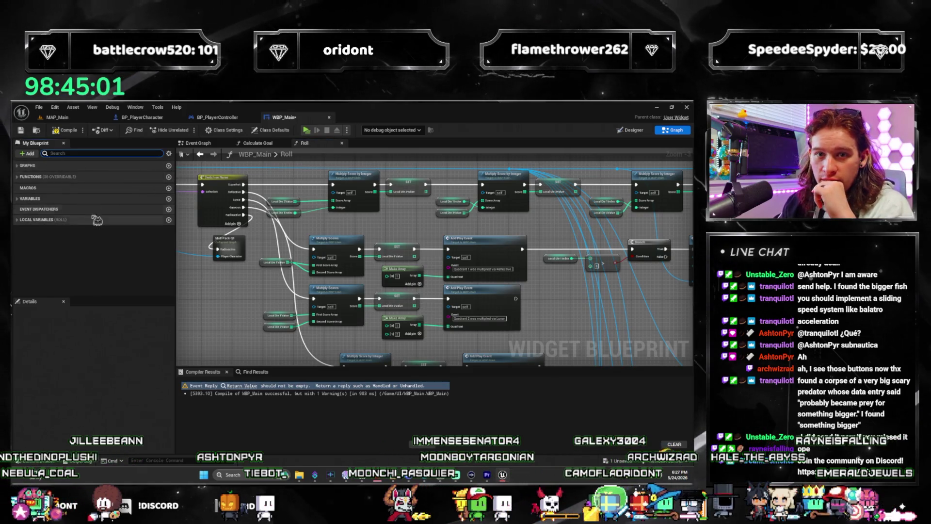
pyautogui.click(22, 181)
pyautogui.click(153, 179)
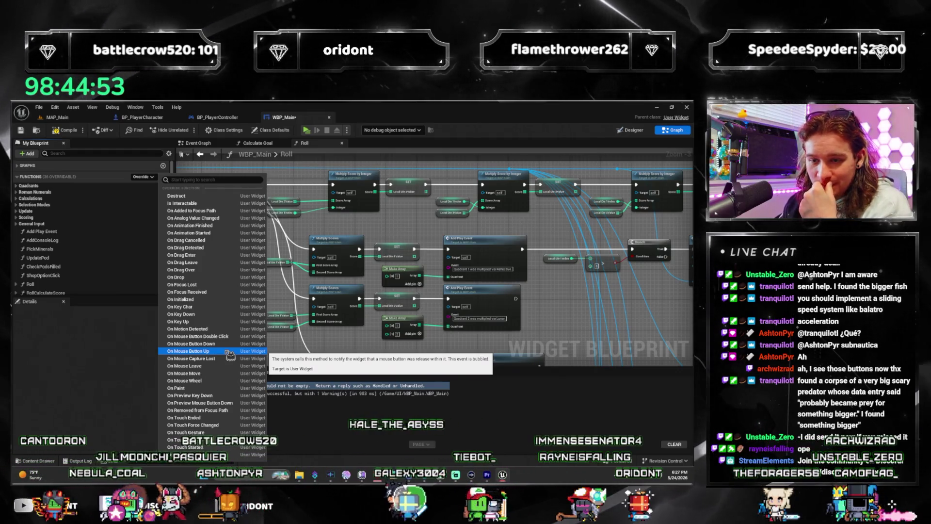
pyautogui.click(228, 353)
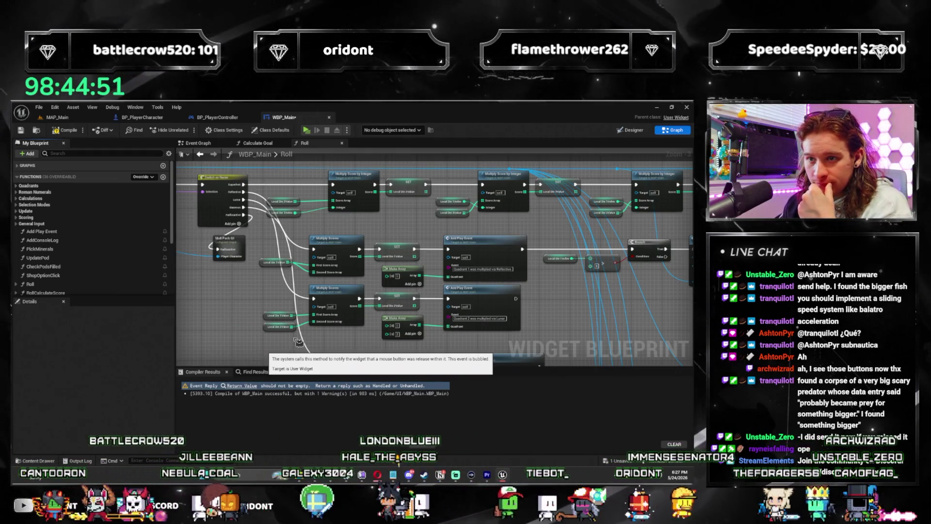
pyautogui.moveTo(392, 239); pyautogui.dragTo(266, 239)
pyautogui.click(481, 245)
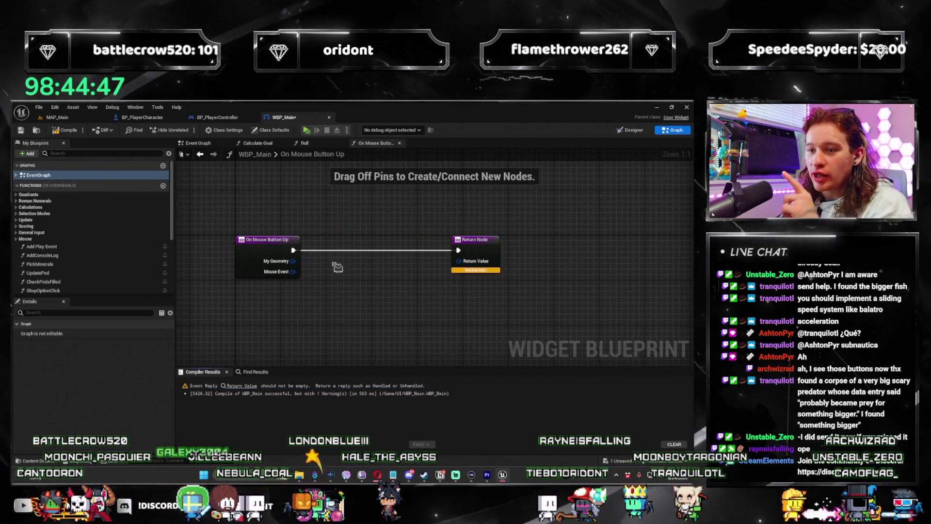
pyautogui.moveTo(293, 250); pyautogui.dragTo(361, 256)
# Step: Insert a Click Button call after On Mouse Button Up
pyautogui.write('mouse')
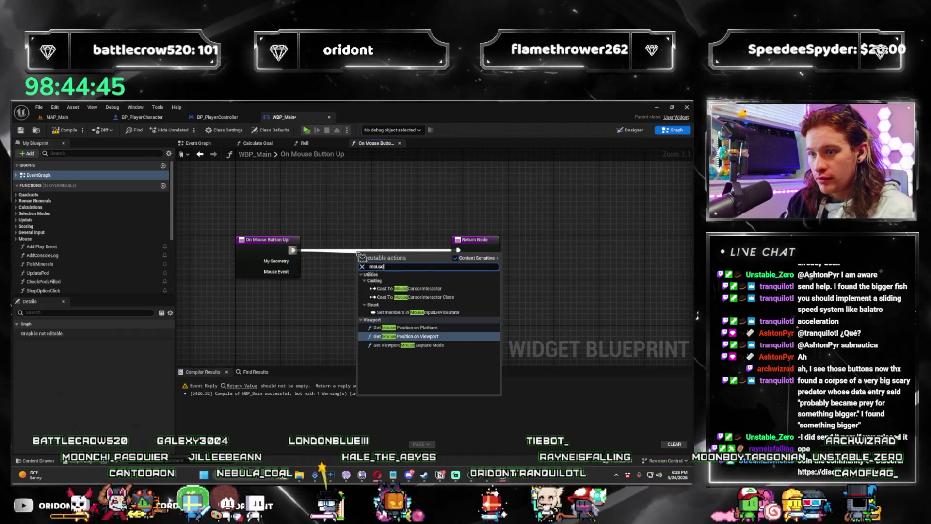
pyautogui.press('BackSpace')
pyautogui.press('BackSpace')
pyautogui.press('BackSpace')
pyautogui.write('click')
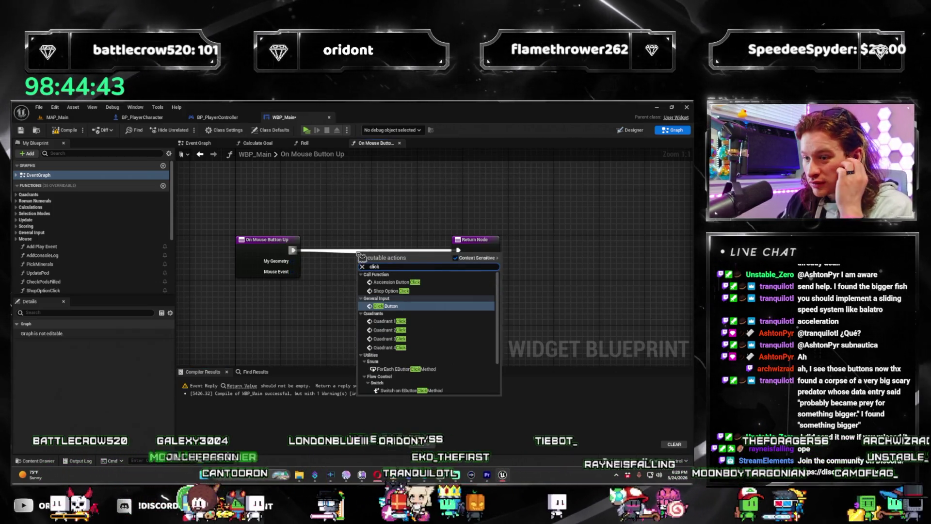
pyautogui.press('Return')
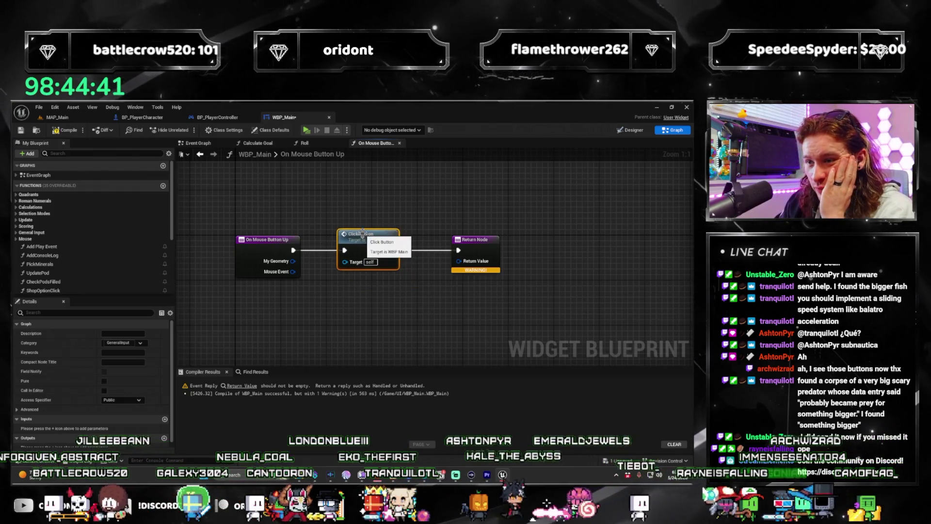
# Step: In the Click Button graph, add a Print String node after Play Sound 2D
pyautogui.doubleClick(362, 233)
pyautogui.moveTo(413, 258)
pyautogui.mouseDown()
pyautogui.moveTo(577, 257)
pyautogui.moveTo(470, 272)
pyautogui.moveTo(460, 258)
pyautogui.moveTo(515, 250)
pyautogui.mouseUp()
pyautogui.click(548, 272)
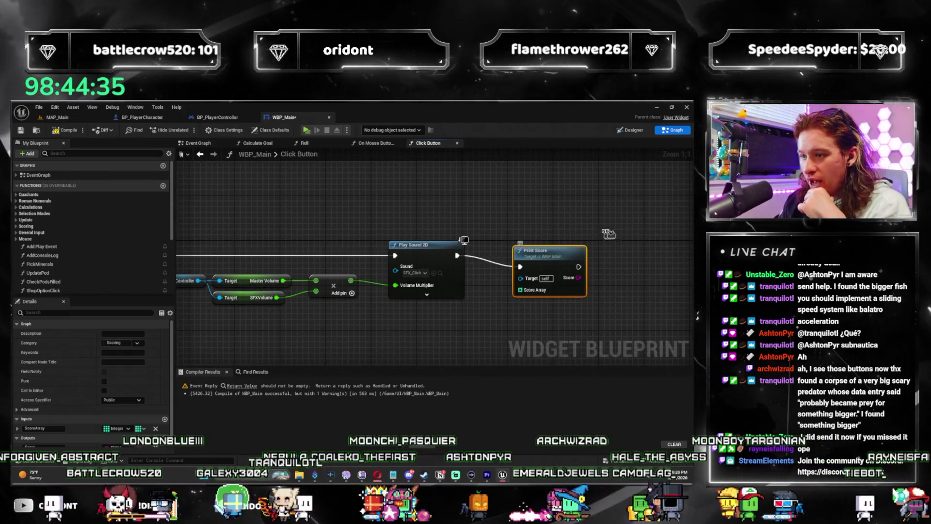
pyautogui.hotkey('ctrl', 'z')
pyautogui.moveTo(456, 255); pyautogui.dragTo(526, 269)
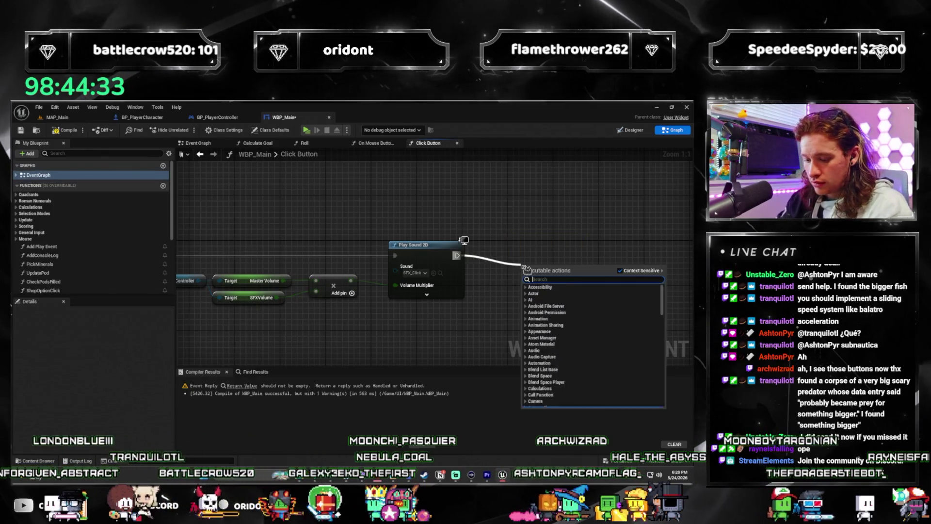
pyautogui.write('print')
pyautogui.press('Return')
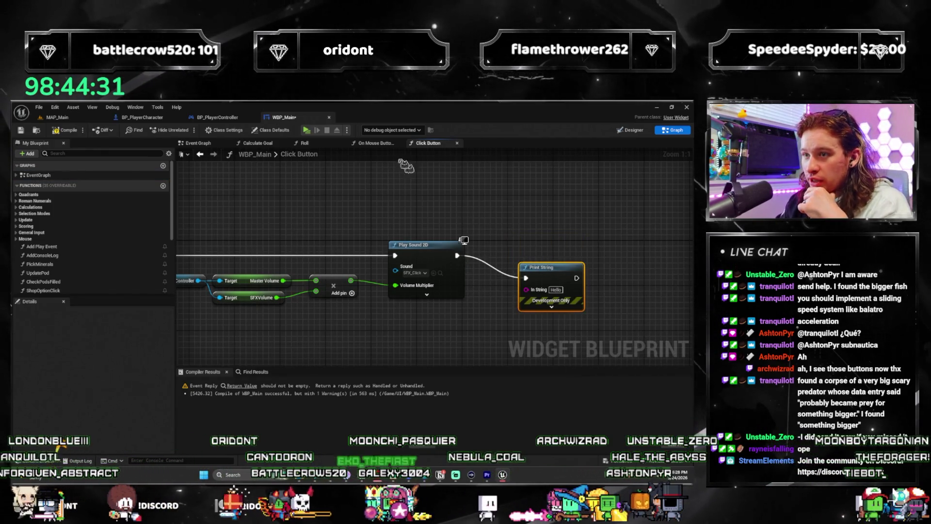
pyautogui.click(375, 143)
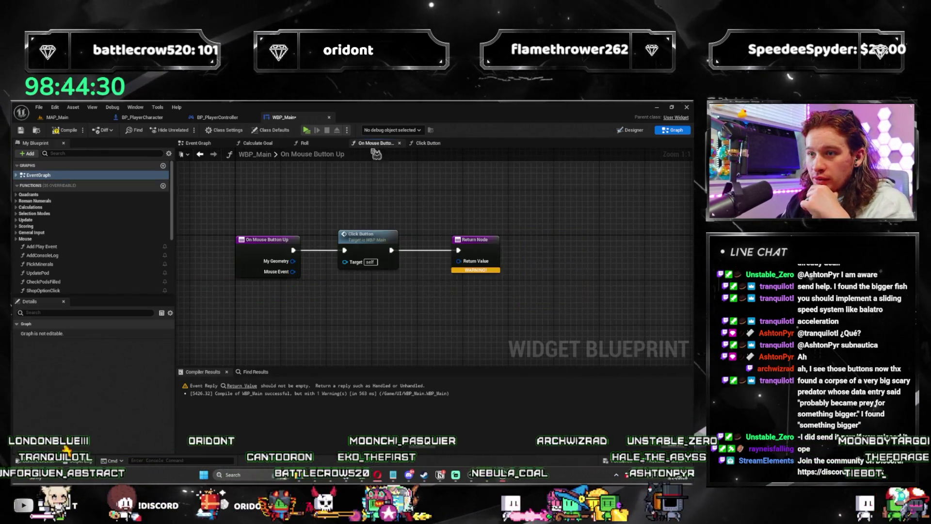
# Step: Promote the Return Value to a local variable named 'Return' and arrange the nodes
pyautogui.rightClick(458, 261)
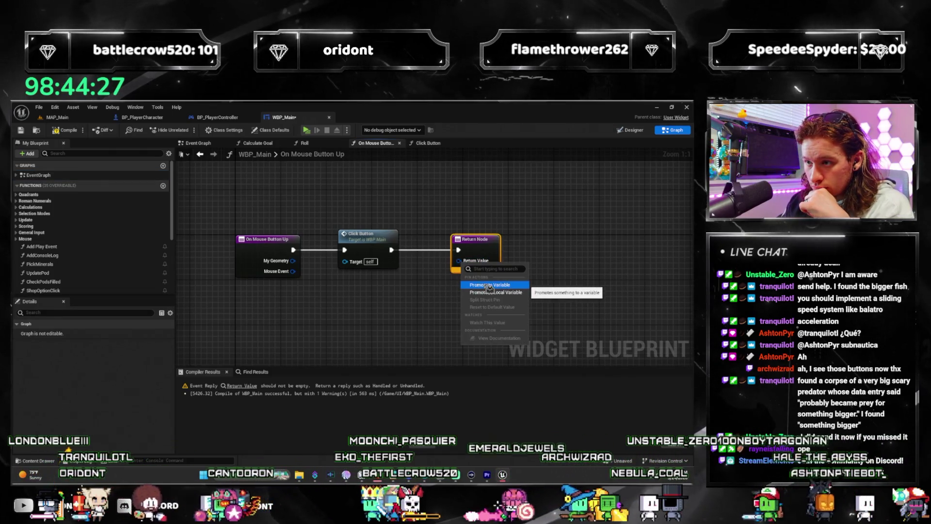
pyautogui.click(489, 286)
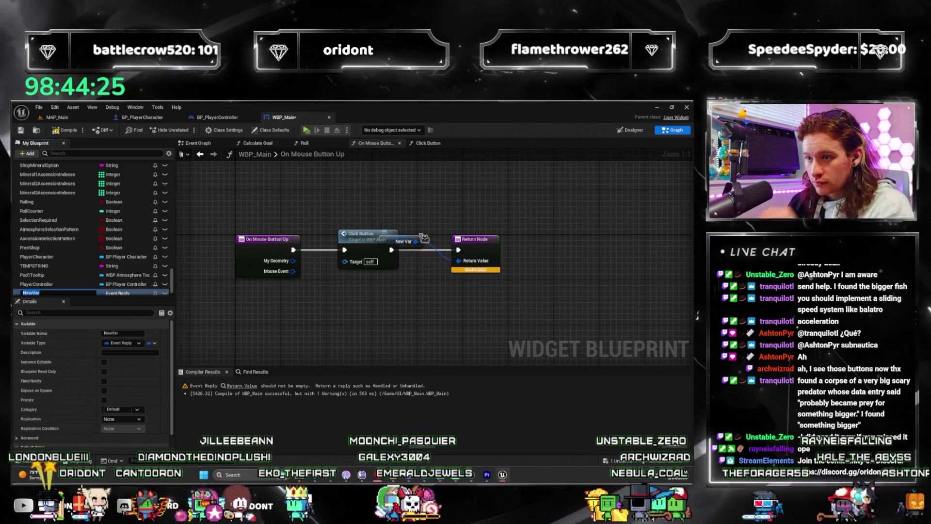
pyautogui.hotkey('ctrl', 'z')
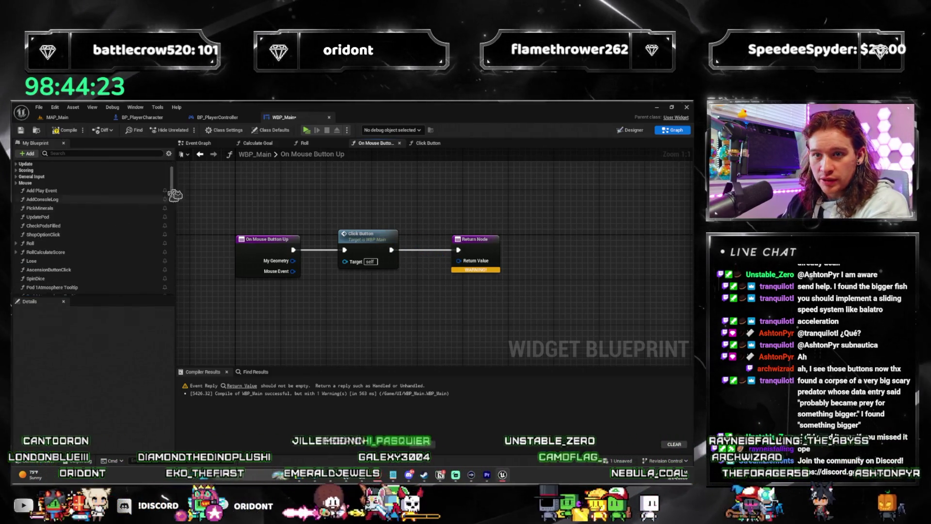
pyautogui.moveTo(173, 194); pyautogui.dragTo(178, 303)
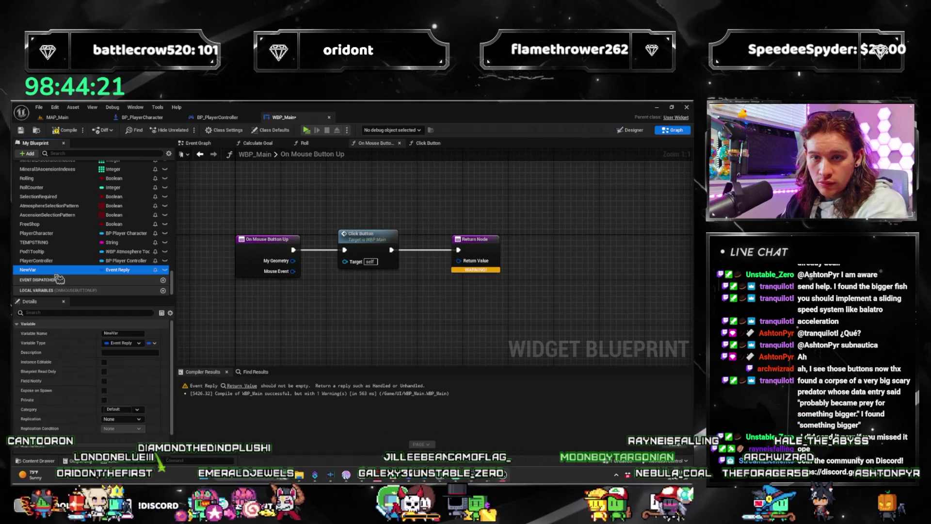
pyautogui.rightClick(471, 260)
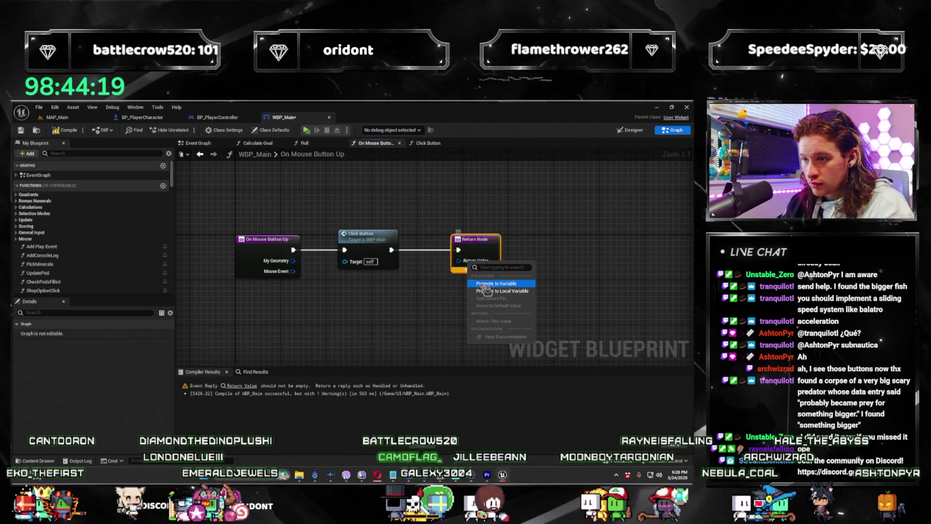
pyautogui.click(507, 291)
pyautogui.moveTo(398, 237); pyautogui.dragTo(430, 269)
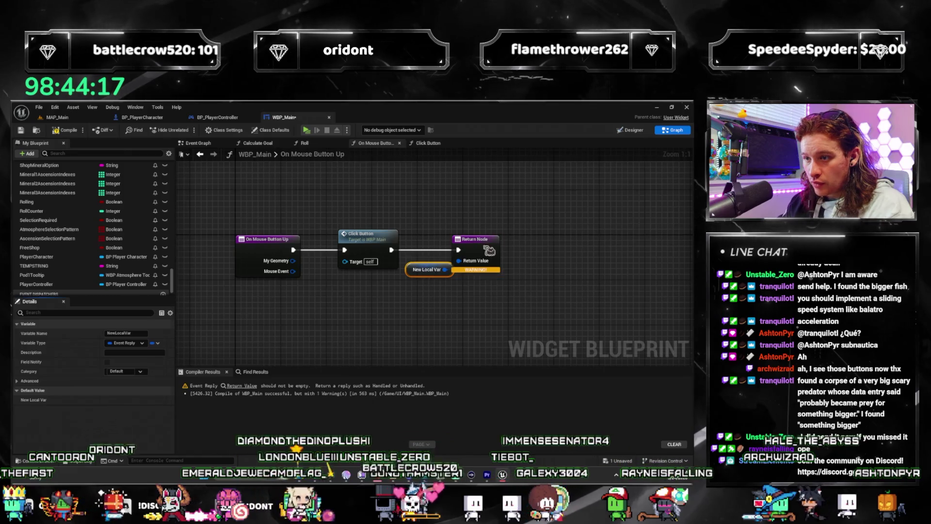
pyautogui.moveTo(488, 250); pyautogui.dragTo(556, 250)
pyautogui.moveTo(426, 270); pyautogui.dragTo(484, 263)
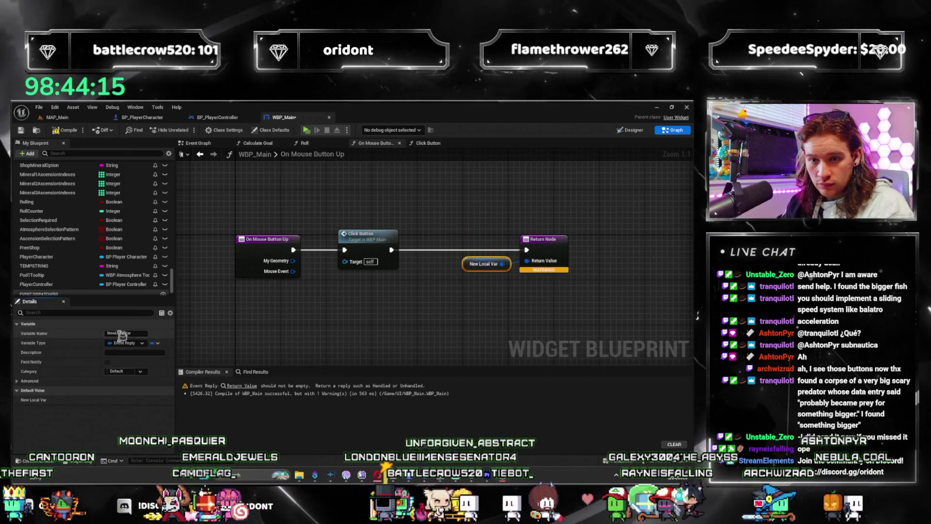
pyautogui.click(124, 333)
pyautogui.write('Return')
pyautogui.press('Return')
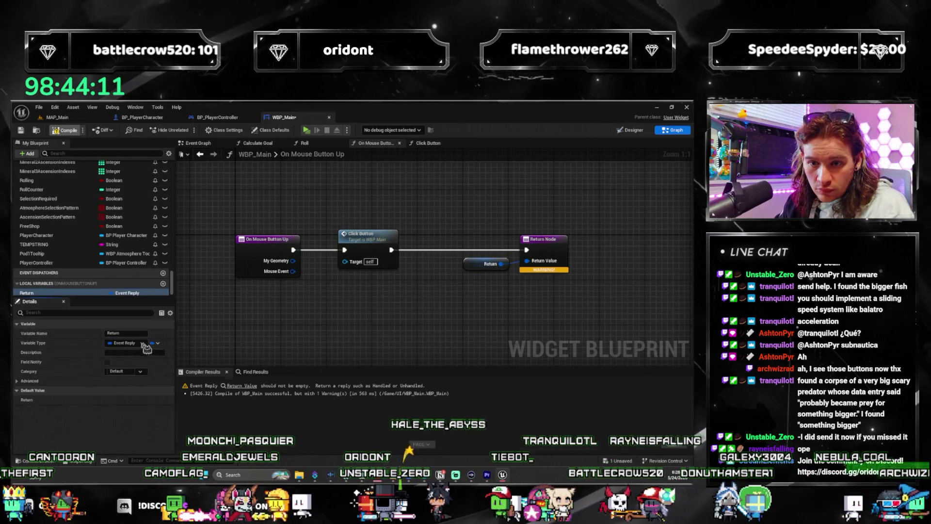
# Step: Delete the extra and stray Return variable getter nodes from the graph
pyautogui.rightClick(473, 263)
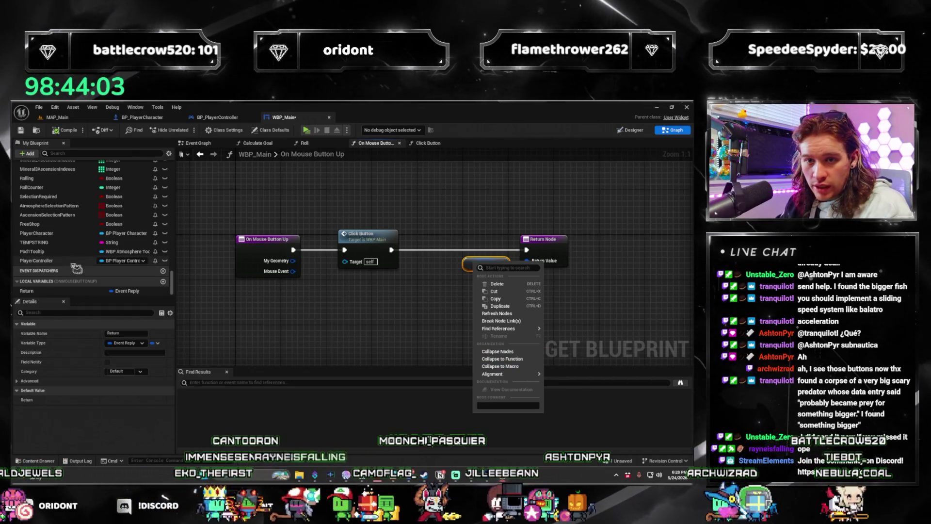
pyautogui.moveTo(73, 291); pyautogui.dragTo(468, 308)
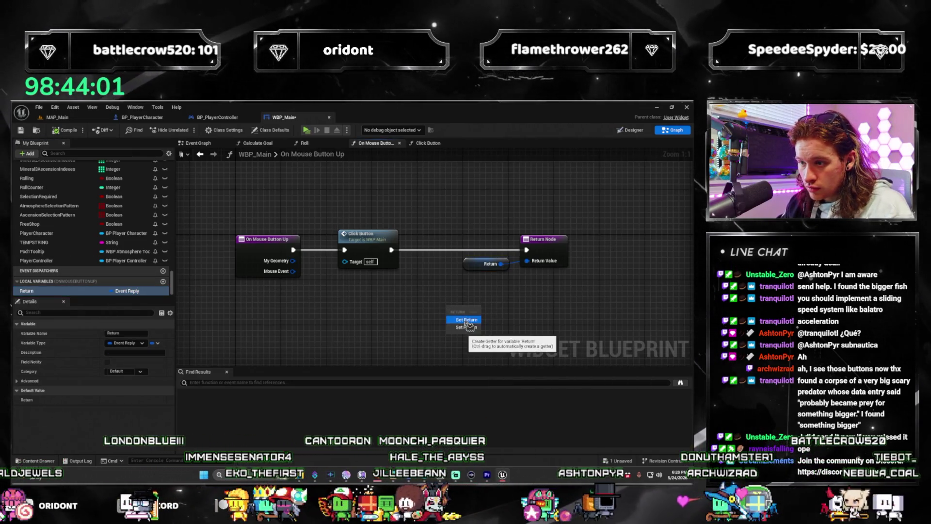
pyautogui.rightClick(484, 309)
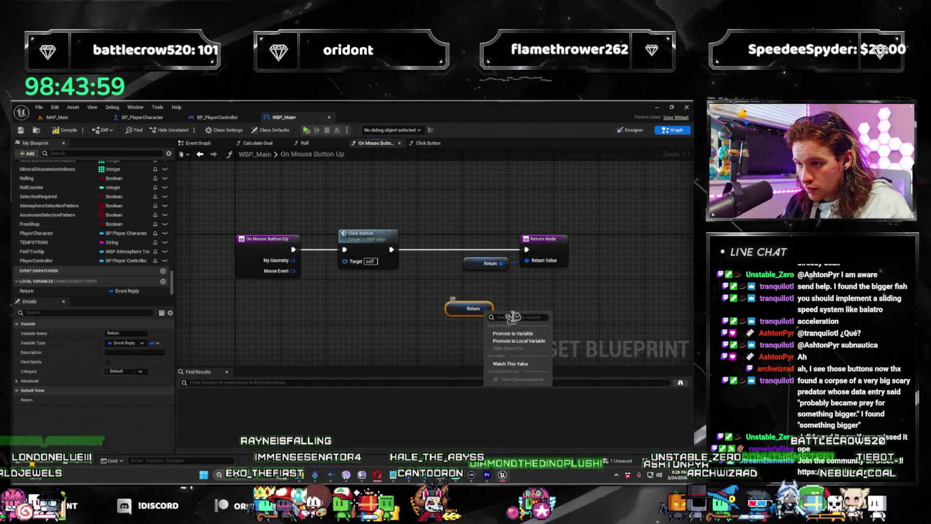
pyautogui.press('Escape')
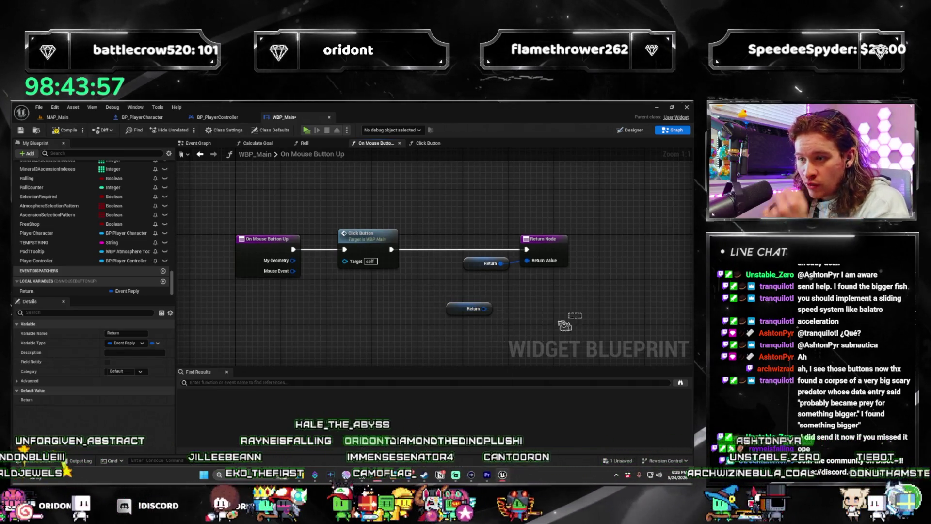
pyautogui.press('Delete')
pyautogui.click(485, 264)
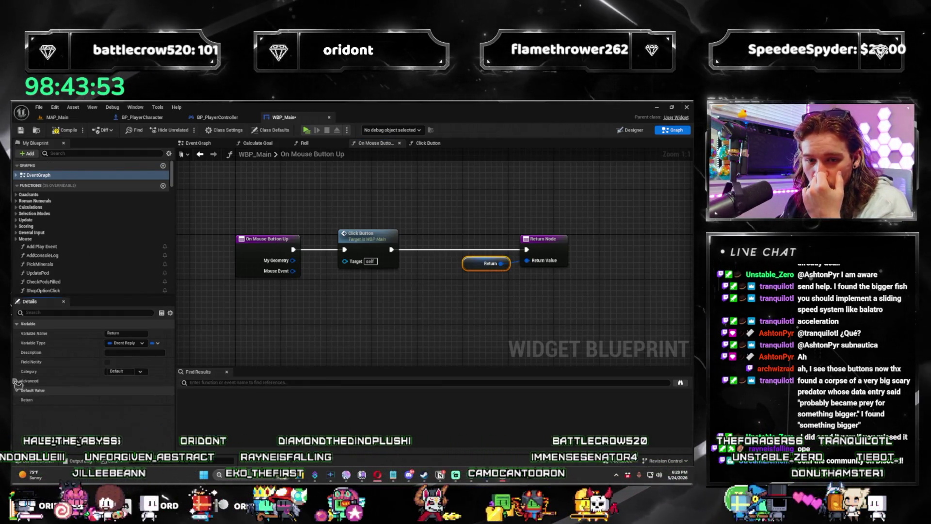
pyautogui.click(19, 381)
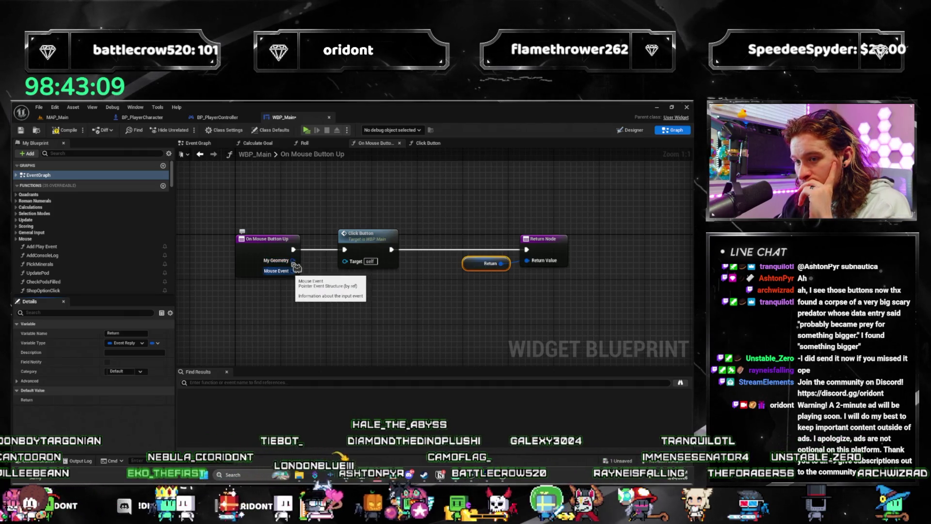
pyautogui.click(511, 261)
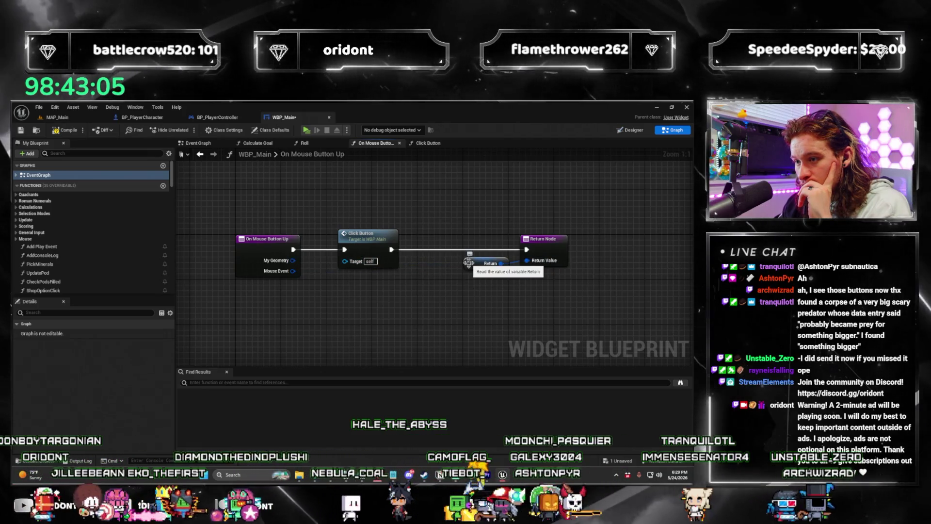
pyautogui.click(469, 263)
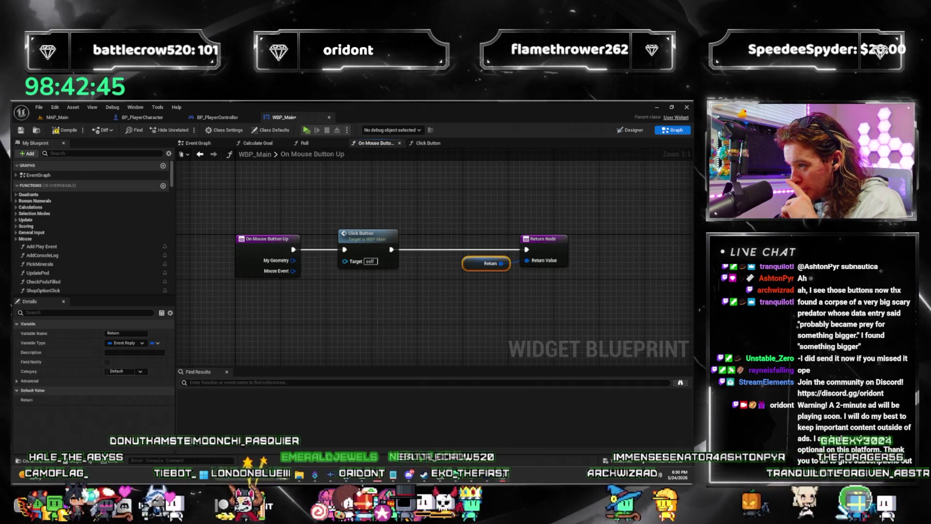
pyautogui.press('Delete')
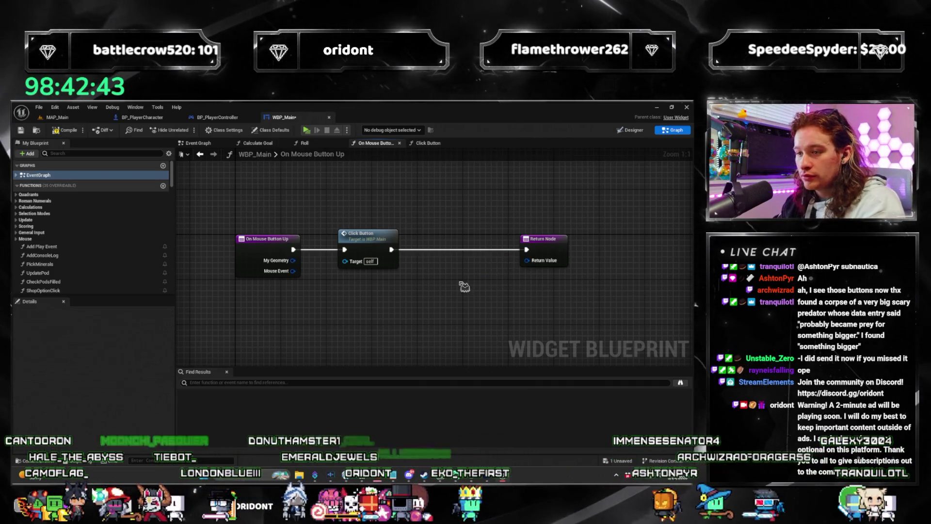
# Step: Wire a Handled node into Return Value, save WBP_Main, and switch to the MAP_Main tab
pyautogui.rightClick(464, 286)
pyautogui.write('handled')
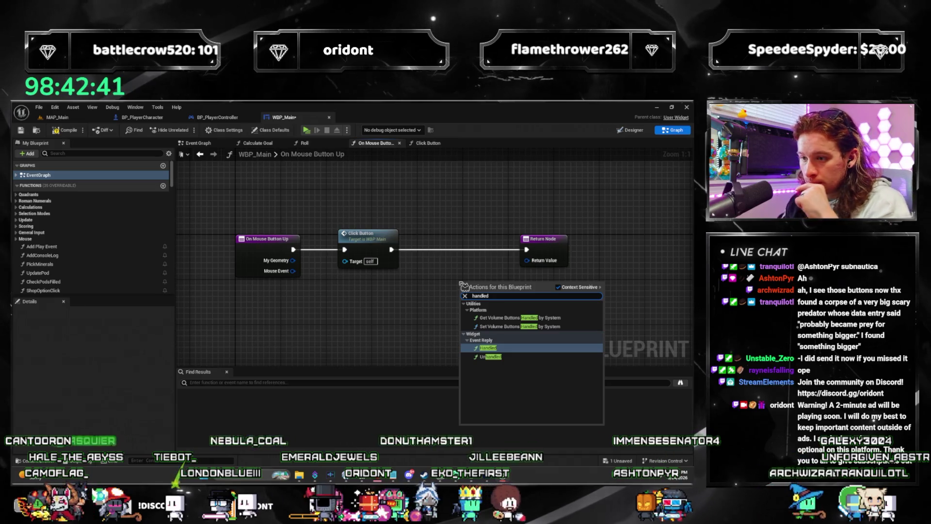
pyautogui.press('Return')
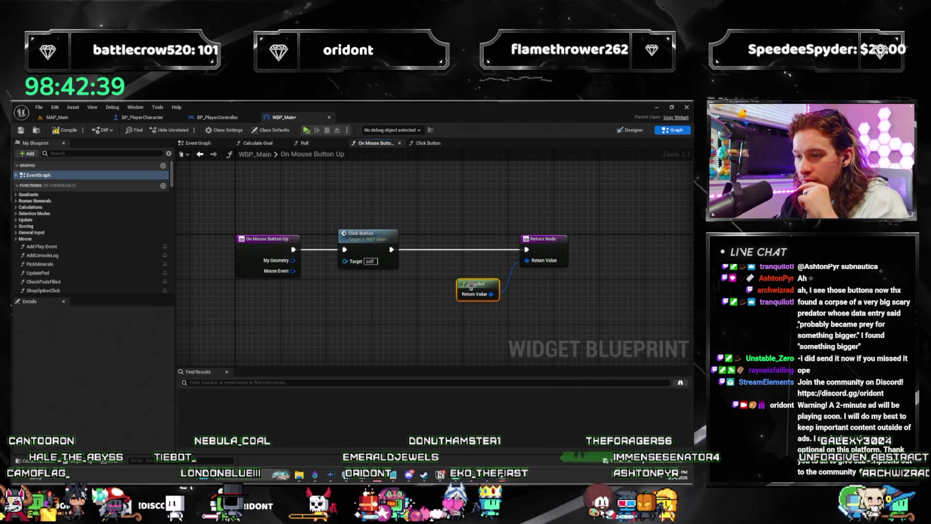
pyautogui.moveTo(471, 286); pyautogui.dragTo(483, 275)
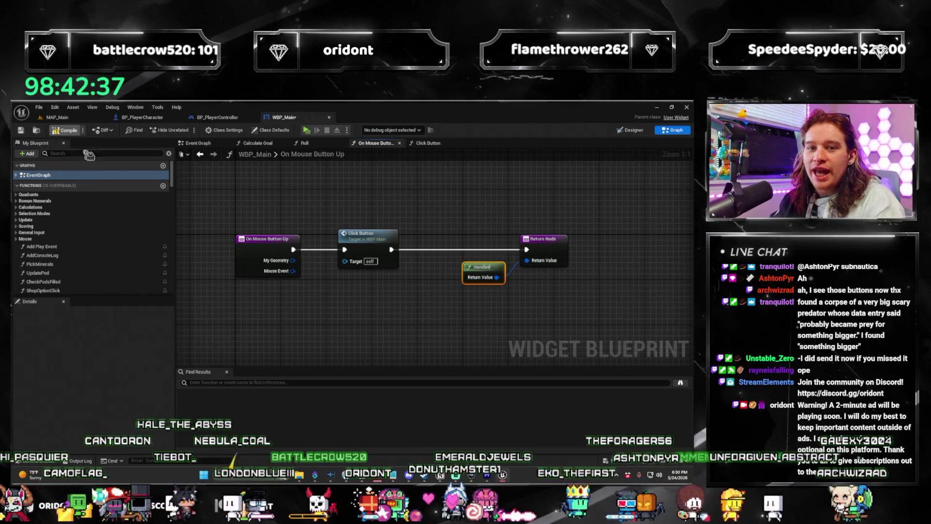
pyautogui.hotkey('ctrl', 's')
pyautogui.click(457, 329)
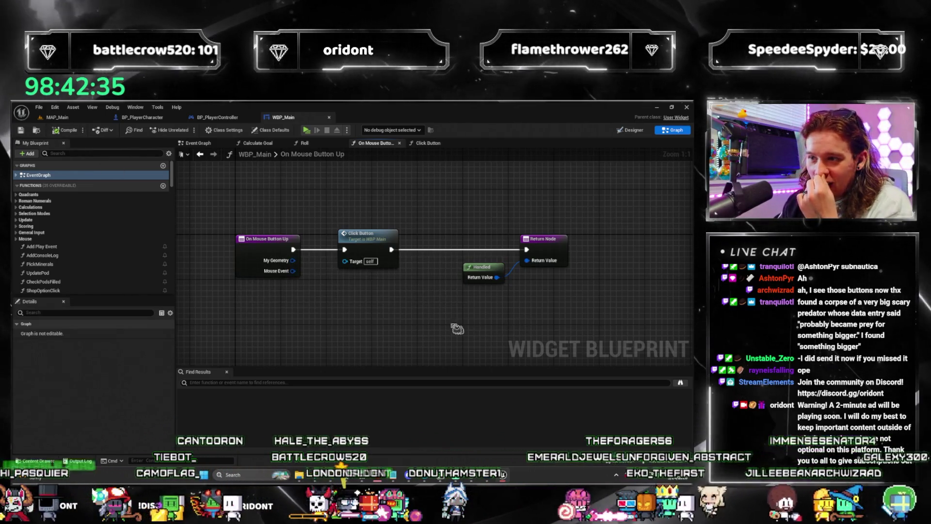
pyautogui.click(57, 117)
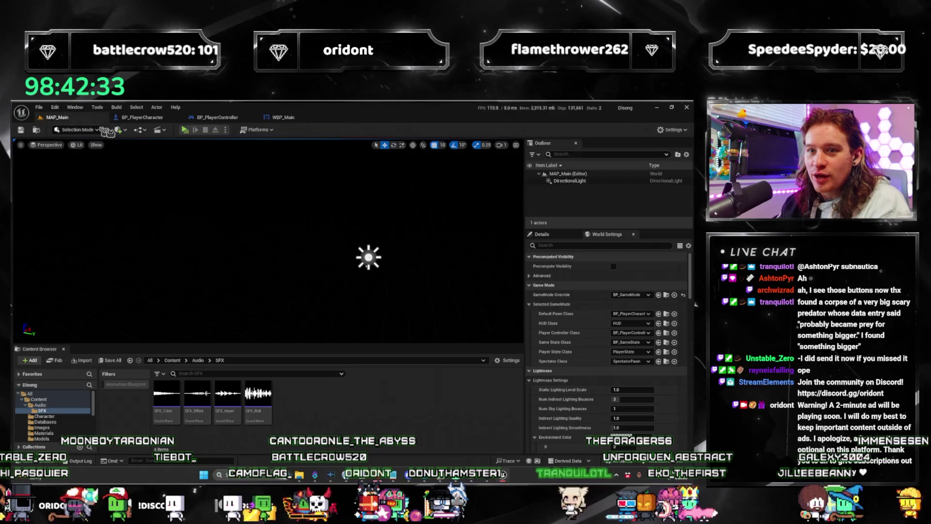
# Step: Start a play-test, buy Atmosphere packs taking Glimmering and Gas Giant dice, and roll
pyautogui.click(193, 131)
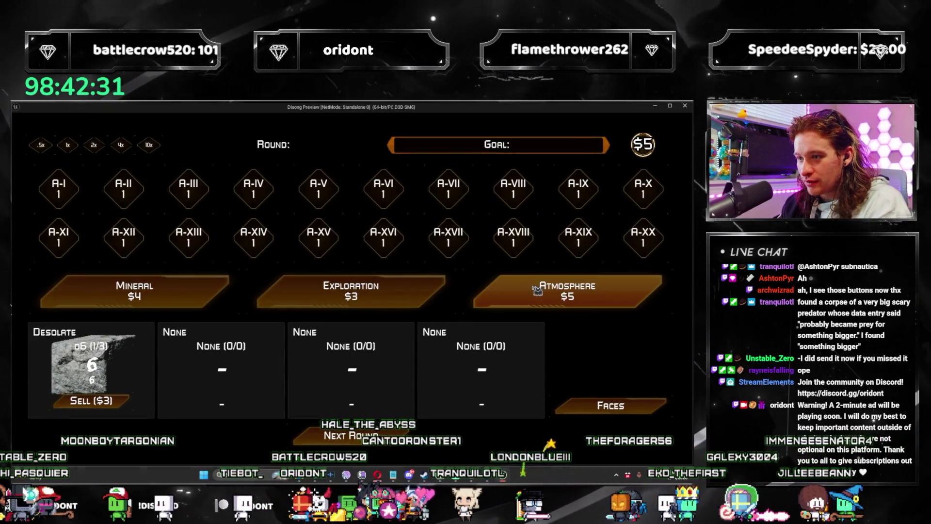
pyautogui.click(515, 307)
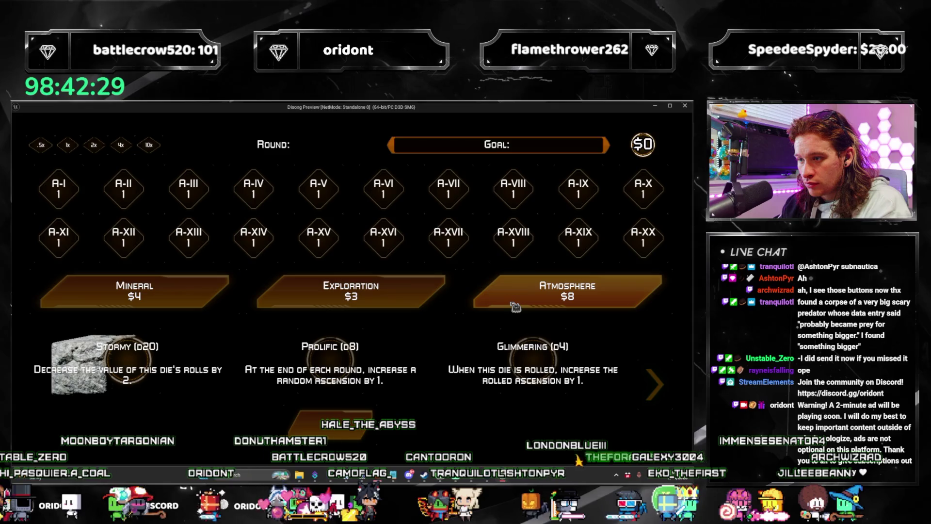
pyautogui.click(515, 307)
pyautogui.click(515, 307)
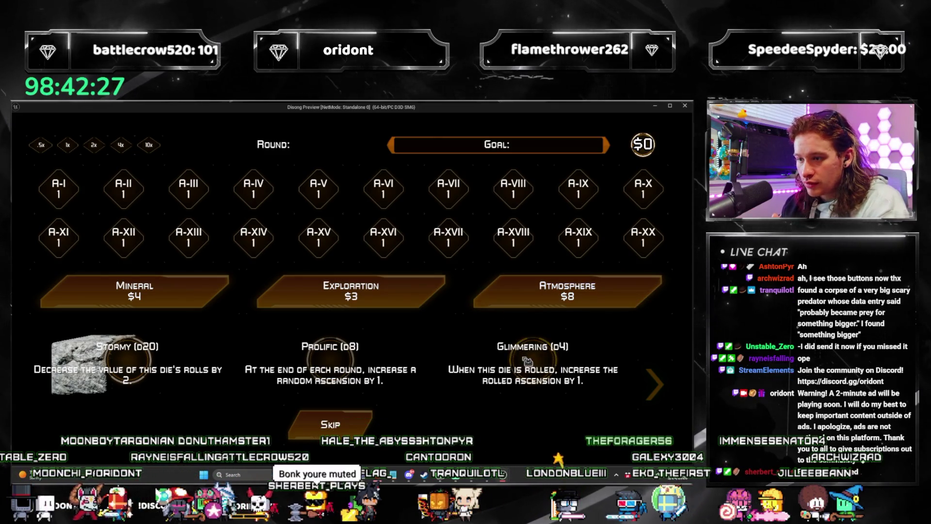
pyautogui.click(412, 368)
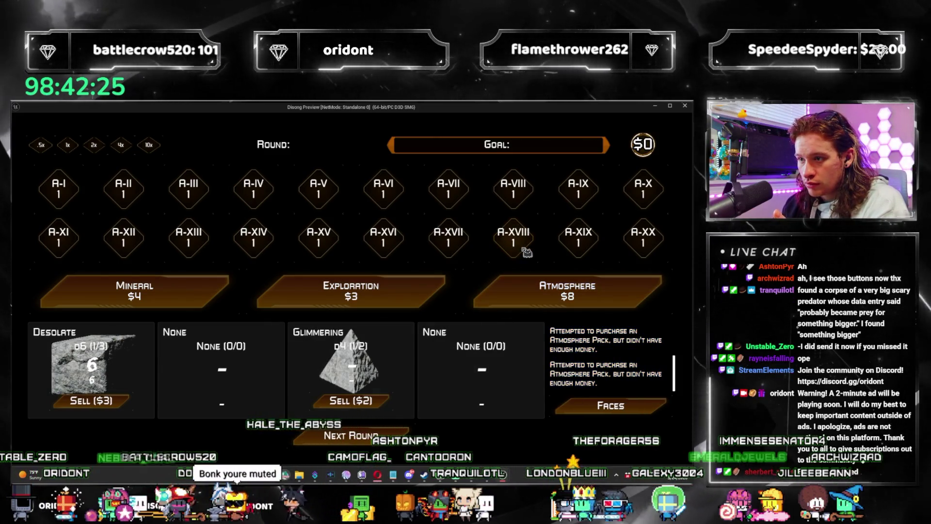
pyautogui.click(400, 441)
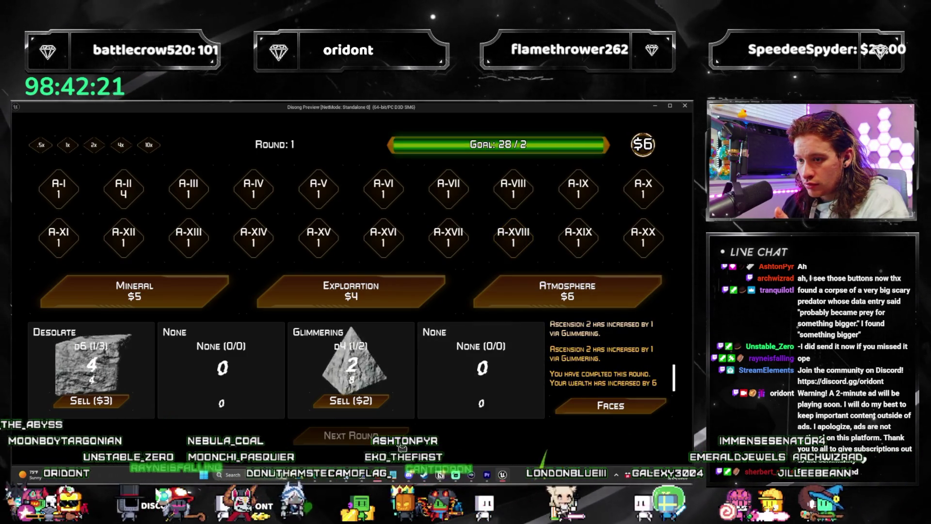
pyautogui.click(511, 306)
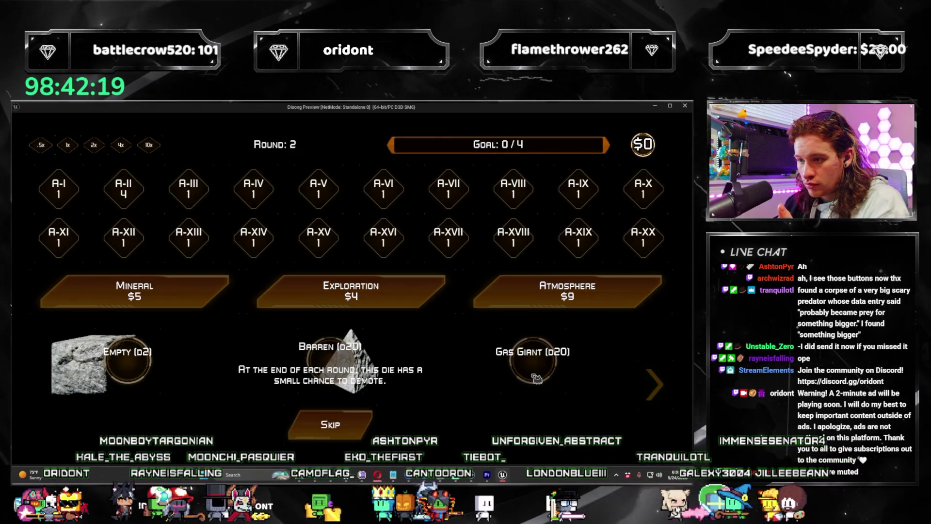
pyautogui.click(527, 388)
pyautogui.click(404, 435)
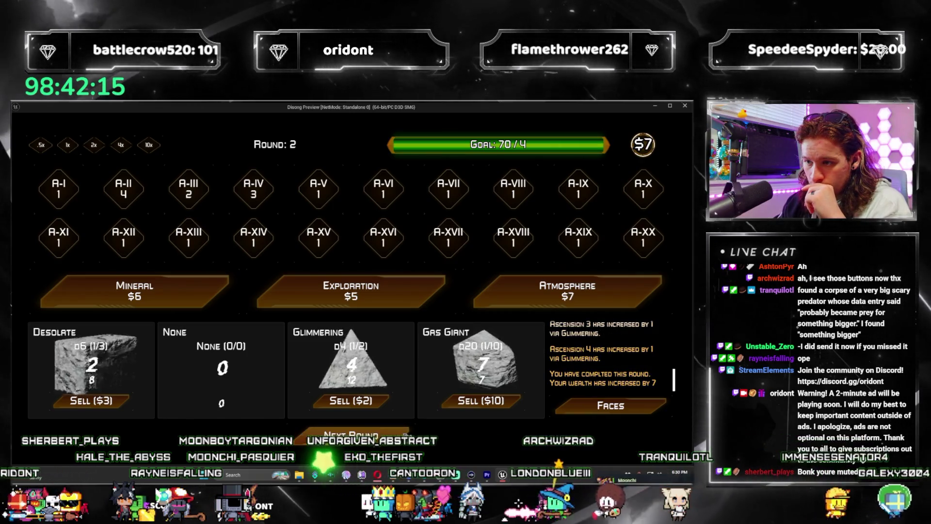
# Step: In Round 3, add a Gas Giant d20, roll, and apply value-5 and value-4 ascension upgrades
pyautogui.click(354, 433)
pyautogui.click(567, 291)
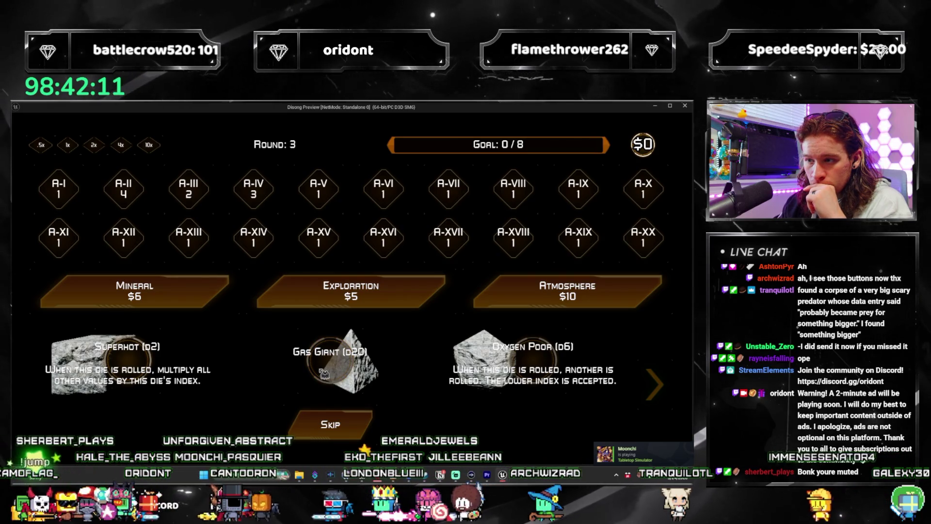
pyautogui.click(344, 381)
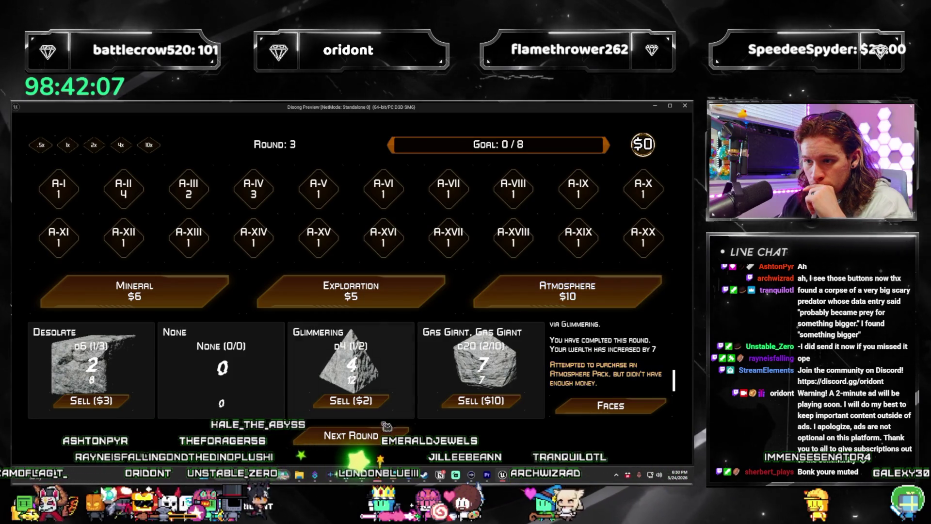
pyautogui.click(349, 435)
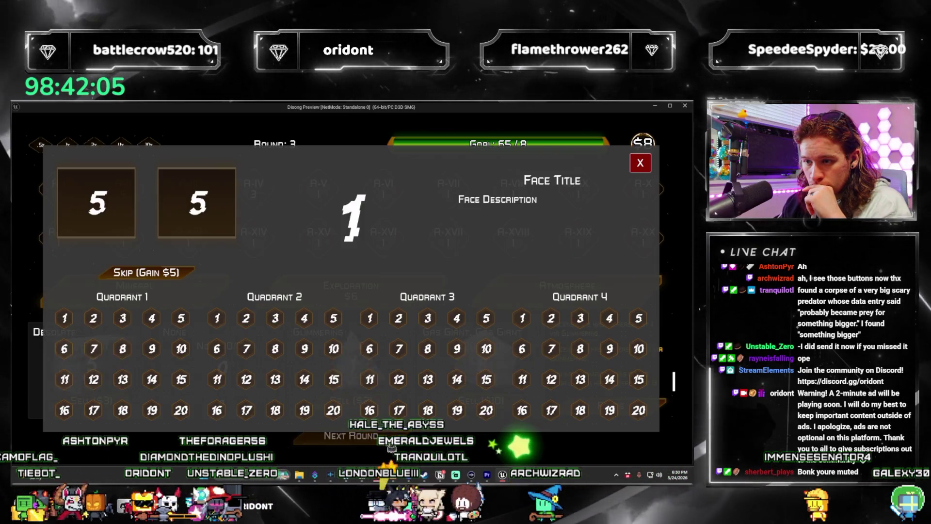
pyautogui.click(221, 222)
pyautogui.click(452, 326)
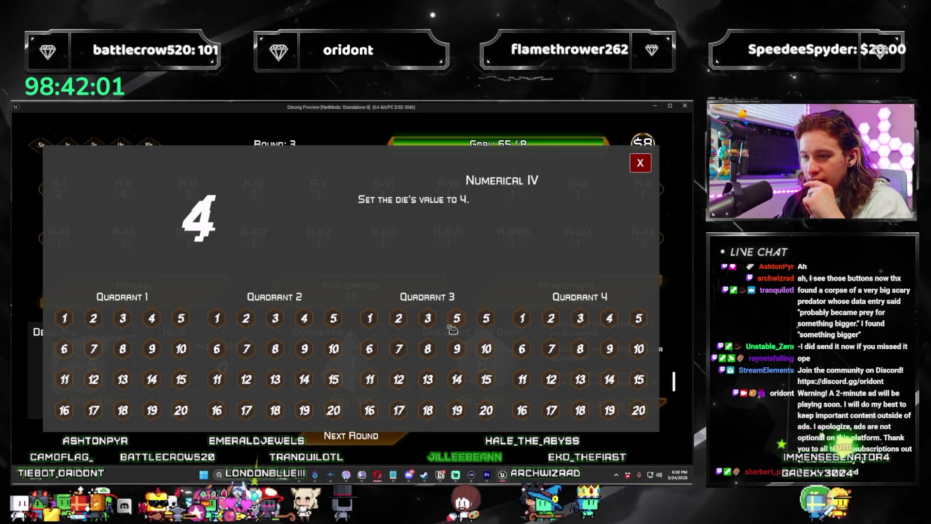
pyautogui.click(641, 163)
pyautogui.click(401, 438)
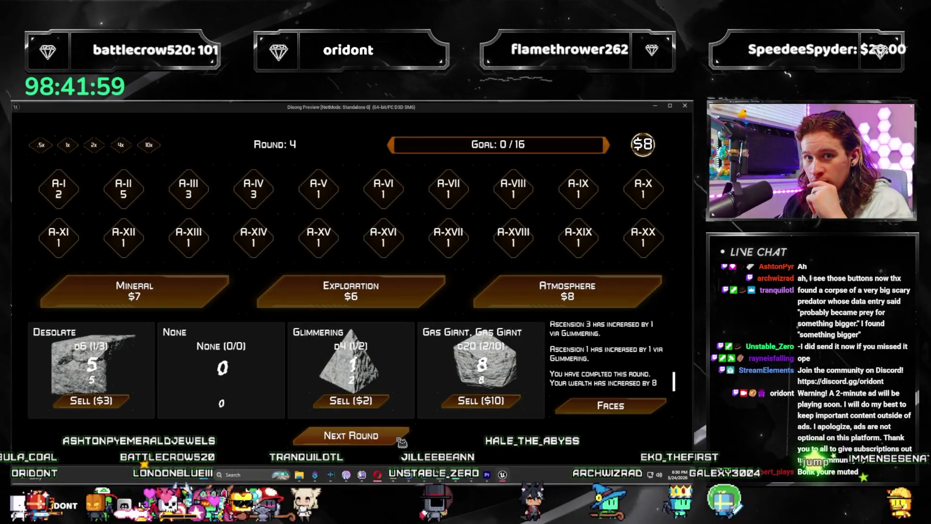
# Step: Buy Atmosphere packs for Tropical d6 and Bountiful dice, rolling through to Round 6
pyautogui.click(524, 295)
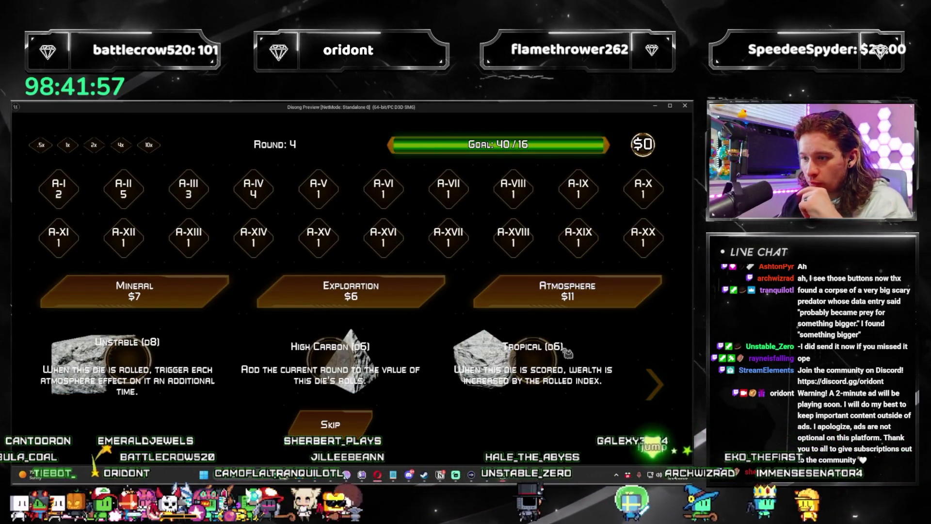
pyautogui.click(532, 362)
pyautogui.click(372, 439)
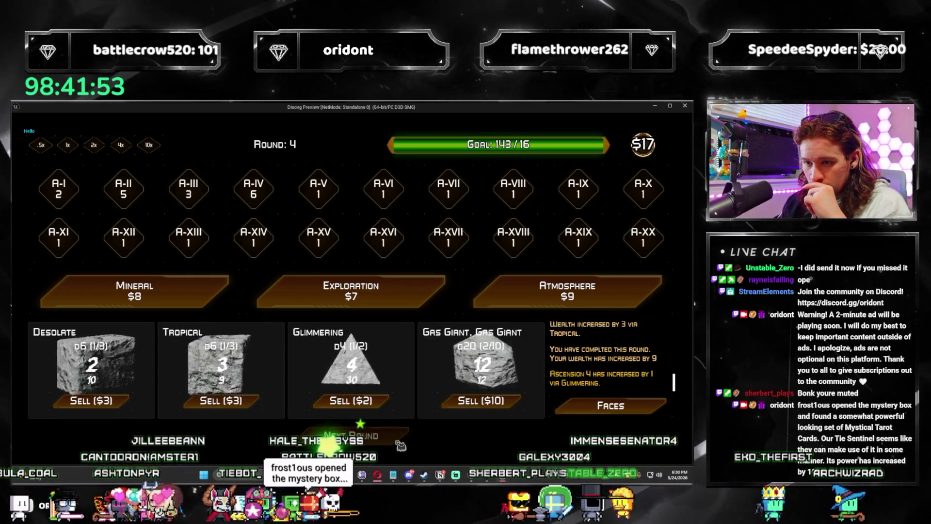
pyautogui.click(483, 308)
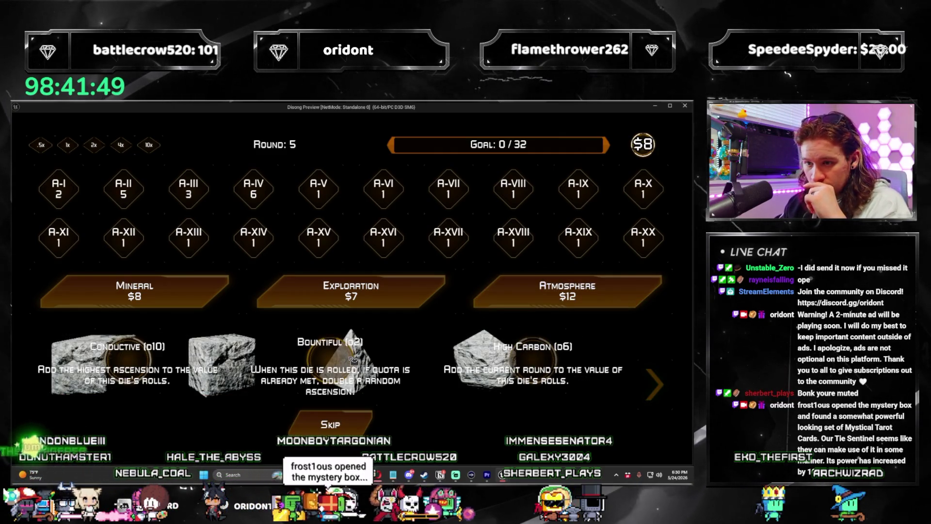
pyautogui.click(343, 361)
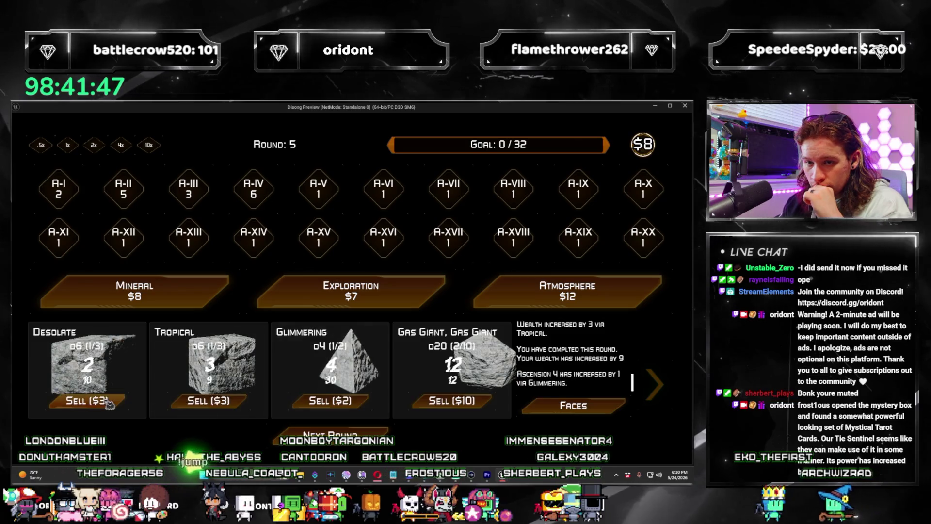
pyautogui.click(339, 434)
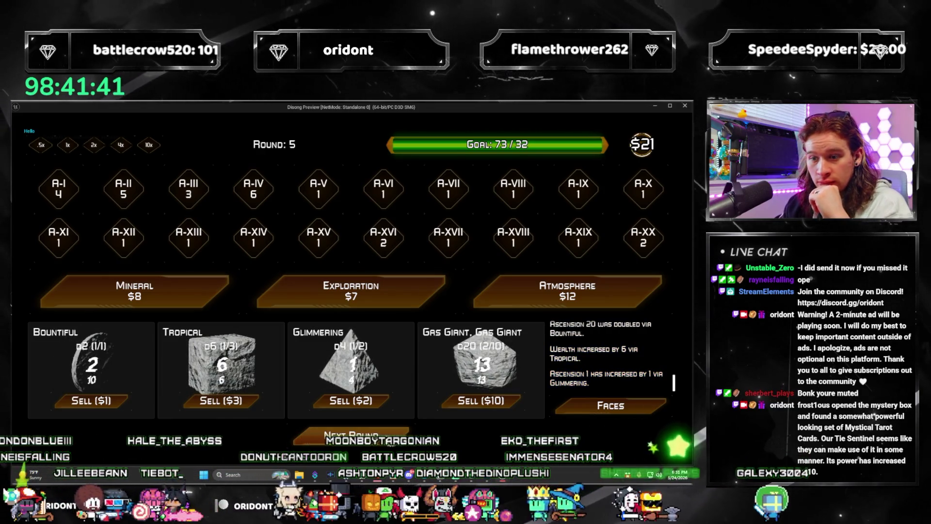
pyautogui.click(388, 438)
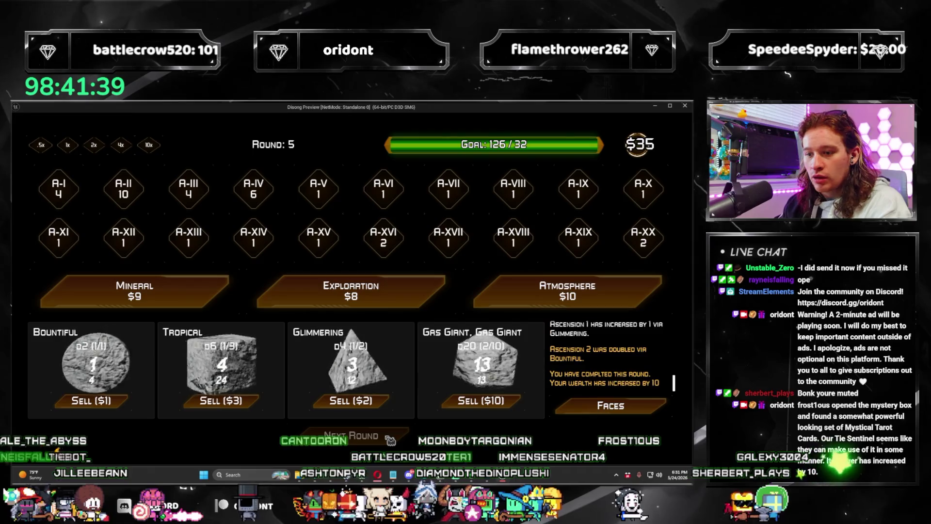
pyautogui.click(390, 438)
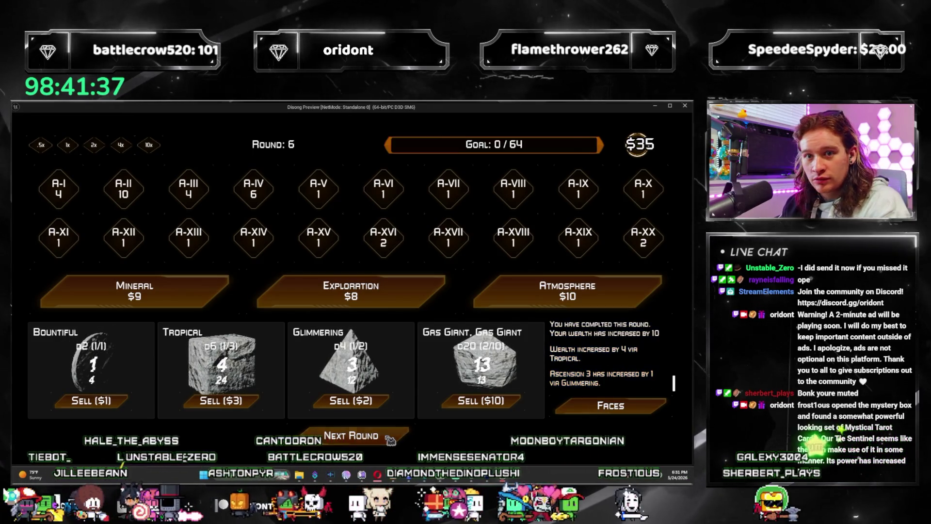
# Step: In Round 6, skip an Atmosphere pack's dice and buy an Exploration pack for New Horizons
pyautogui.click(504, 293)
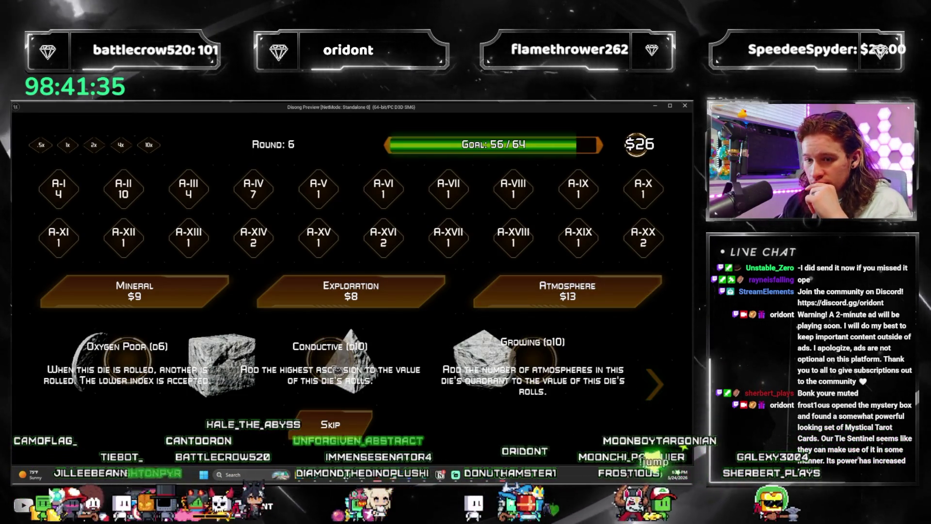
pyautogui.click(373, 426)
pyautogui.click(404, 302)
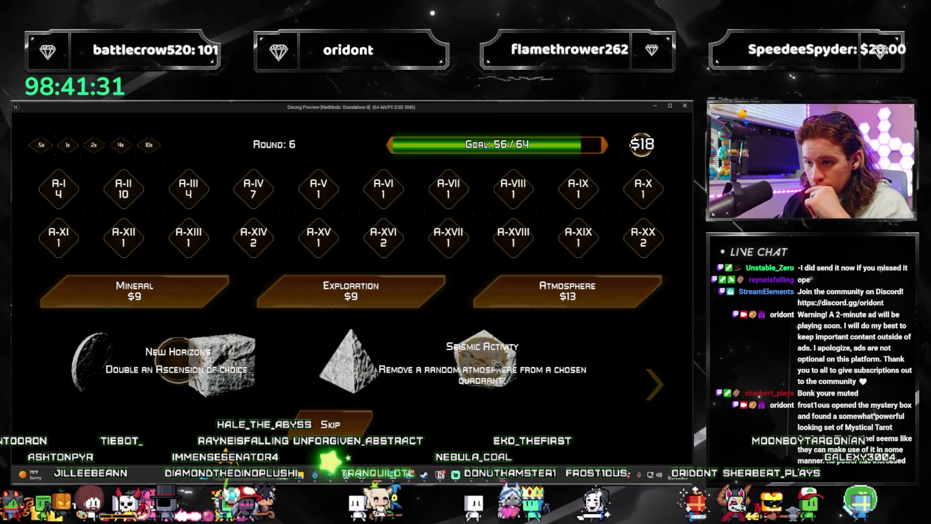
pyautogui.click(187, 364)
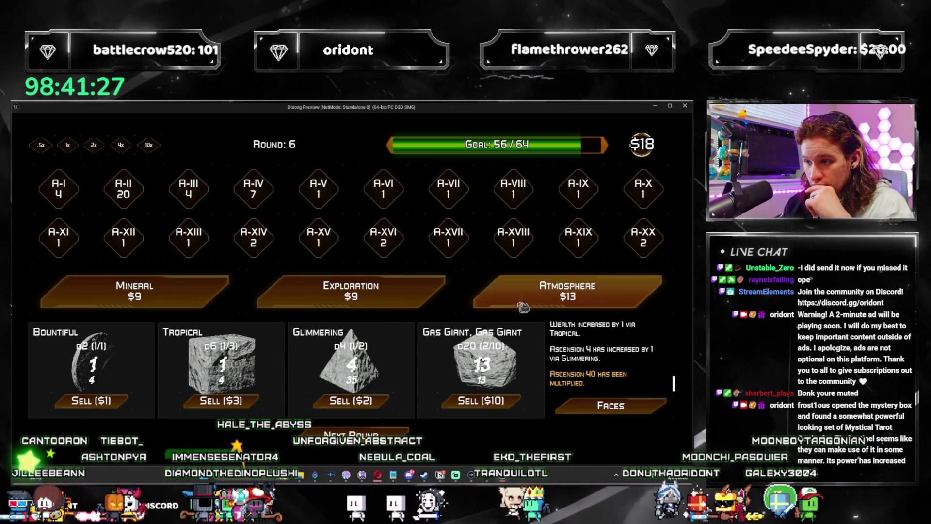
# Step: Buy another Atmosphere pack in round 6 to bring up the Fertile/Acidic/Dwarved choice
pyautogui.click(567, 291)
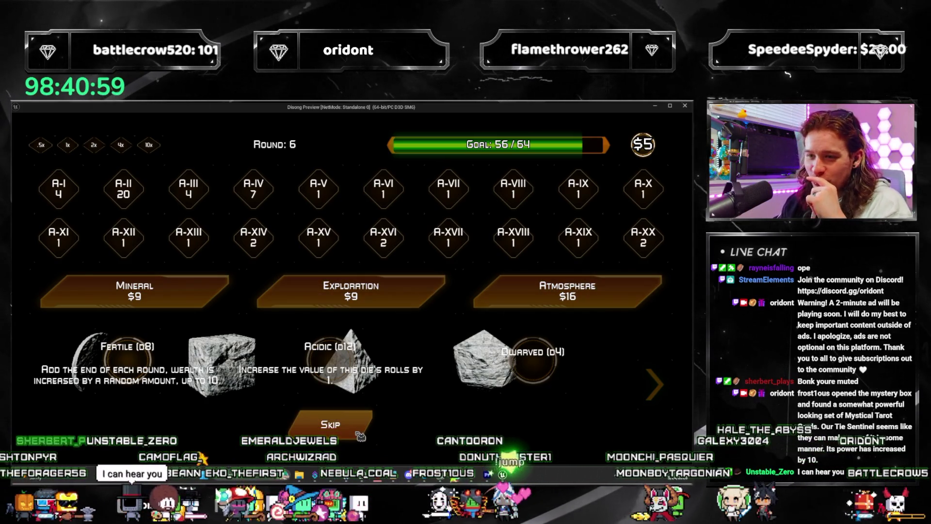
# Step: Skip the Fertile/Acidic/Dwarved choice and apply the tag face to Quadrant 3's die 1
pyautogui.click(382, 433)
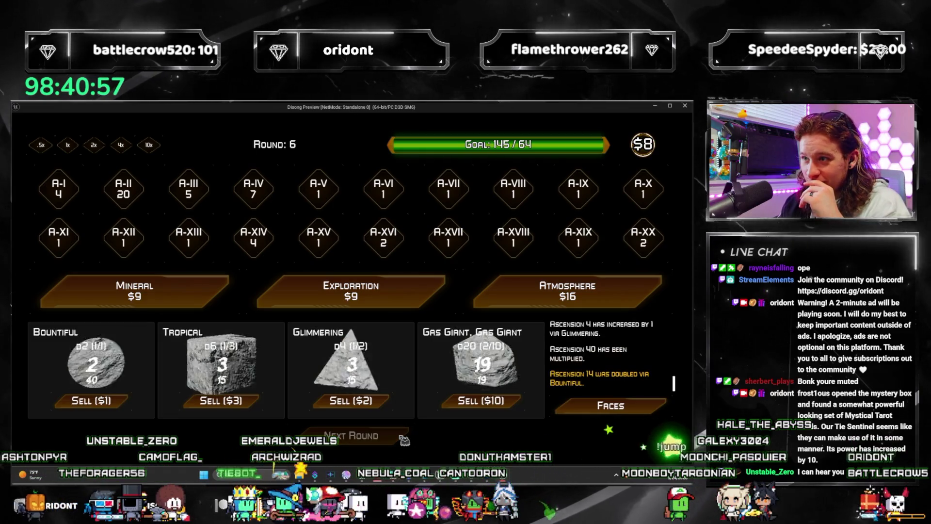
pyautogui.click(404, 437)
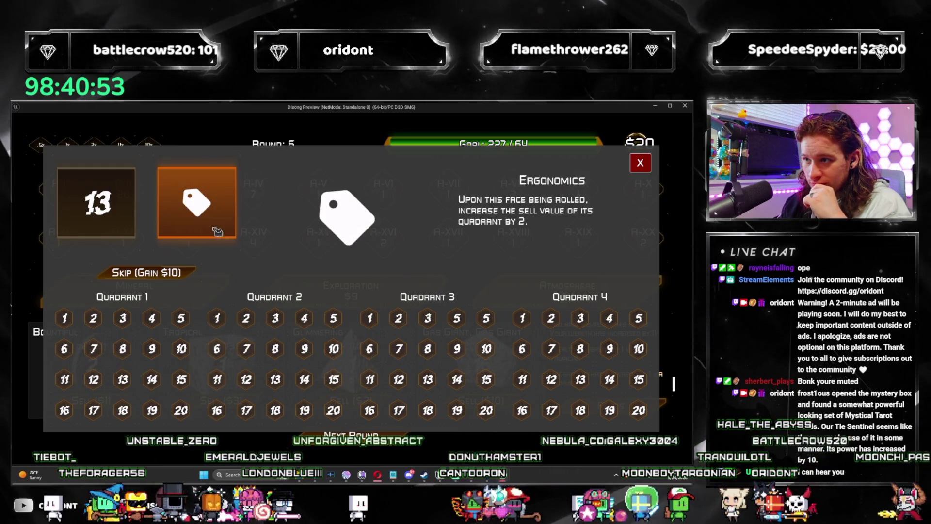
pyautogui.click(382, 324)
pyautogui.click(648, 167)
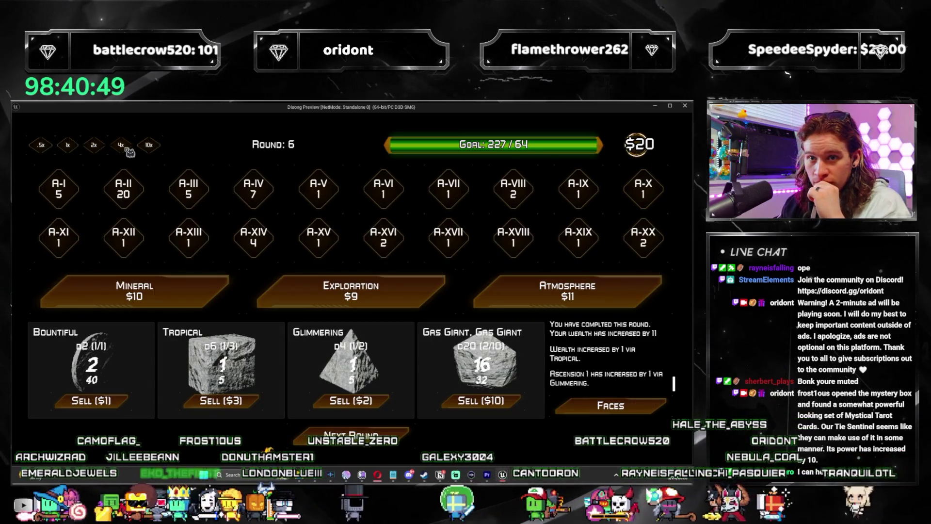
# Step: Buy an Atmosphere pack, skip its face choices, roll the dice and advance to round 8
pyautogui.click(567, 291)
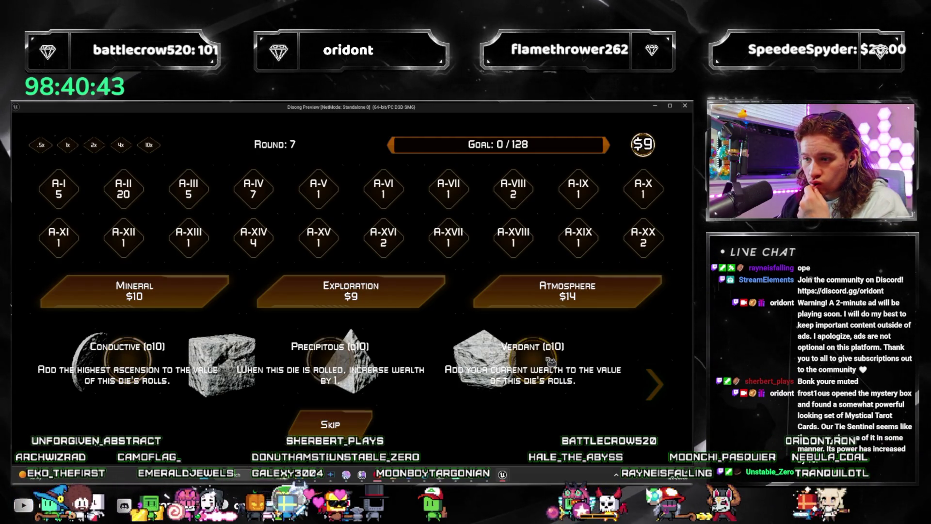
pyautogui.click(342, 363)
pyautogui.moveTo(68, 339)
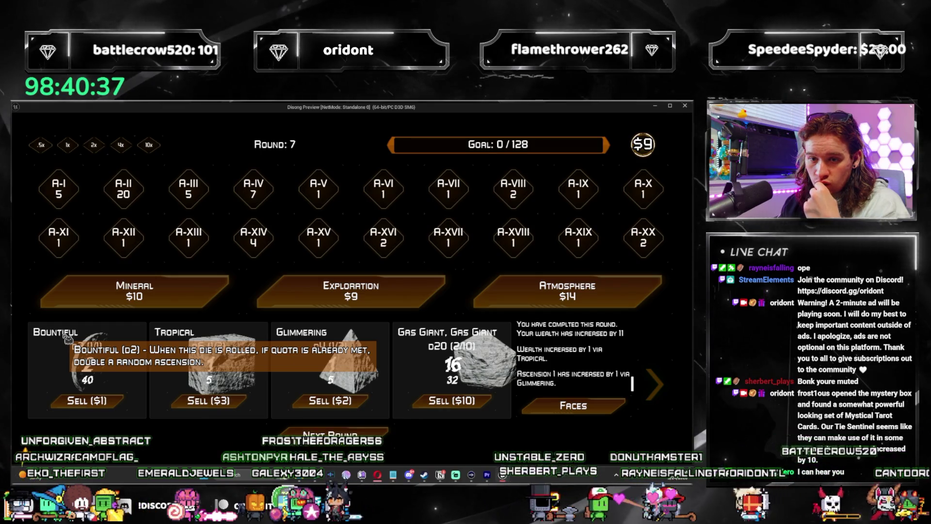
pyautogui.click(355, 432)
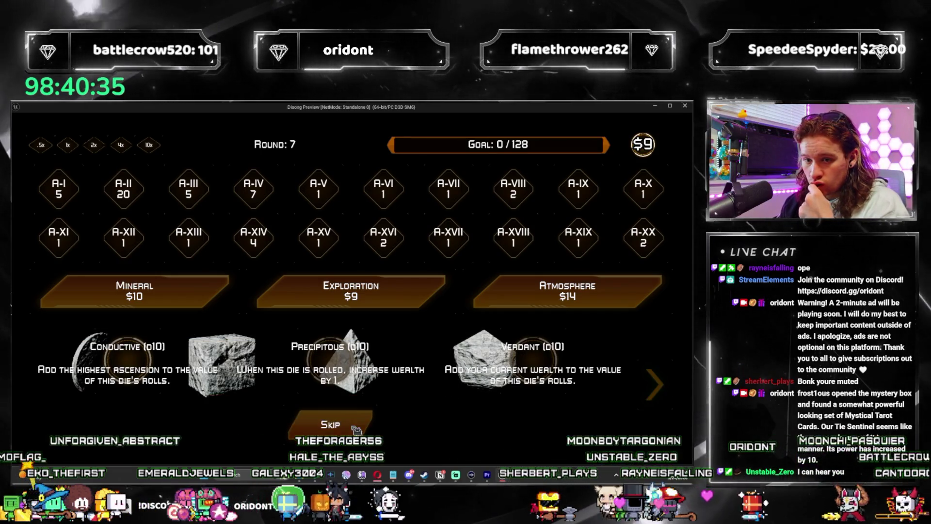
pyautogui.click(355, 429)
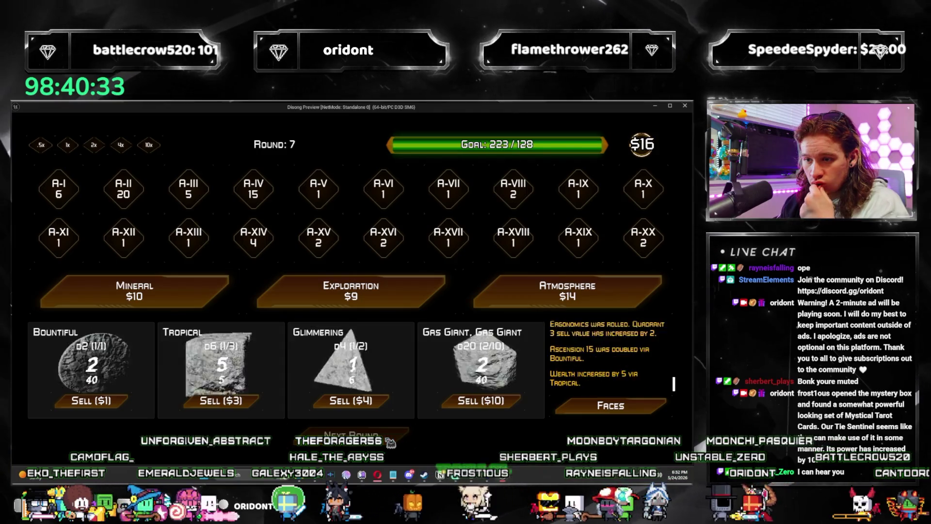
pyautogui.click(390, 439)
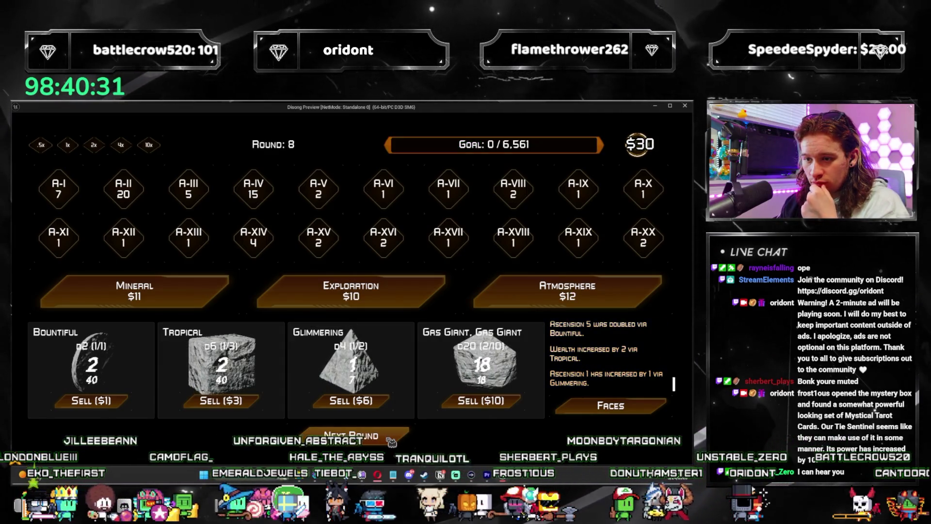
# Step: Buy two Atmosphere packs in round 8, taking Asteroid Belt, then restart and close the preview
pyautogui.click(552, 306)
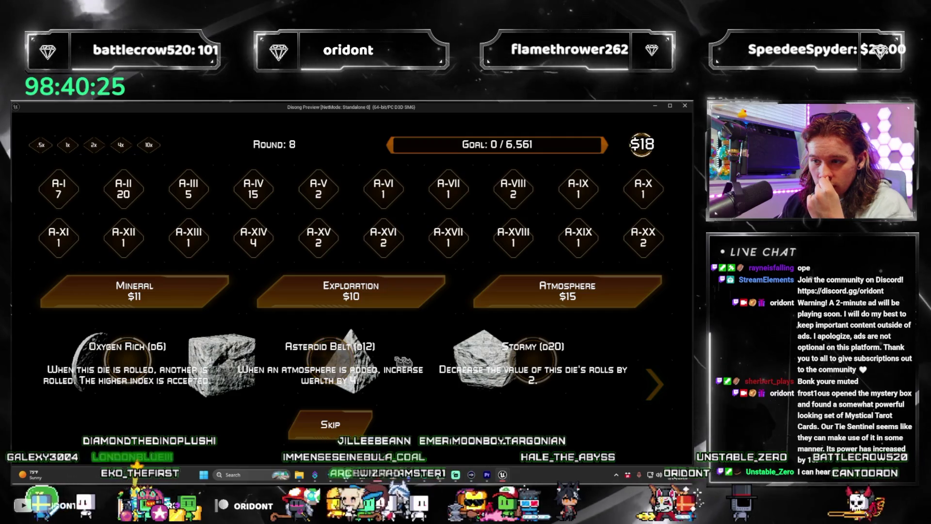
pyautogui.click(350, 361)
pyautogui.click(504, 298)
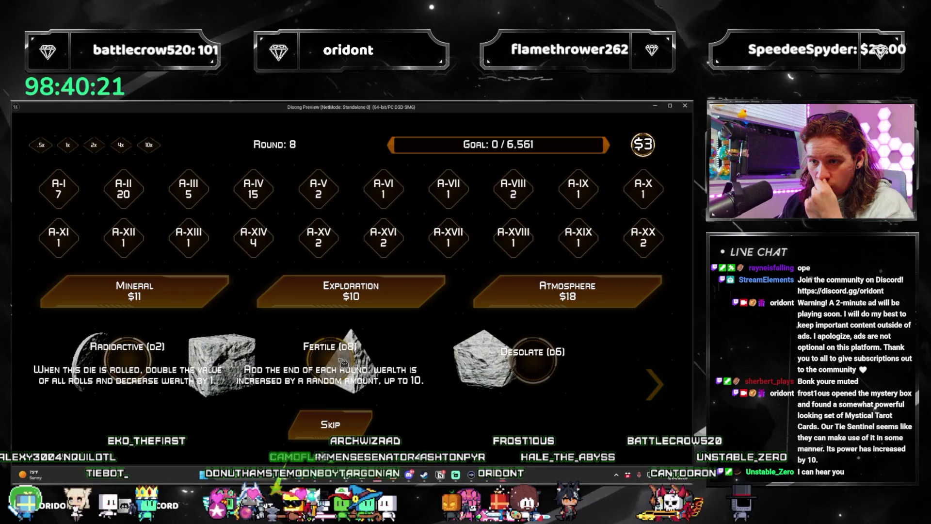
pyautogui.click(363, 426)
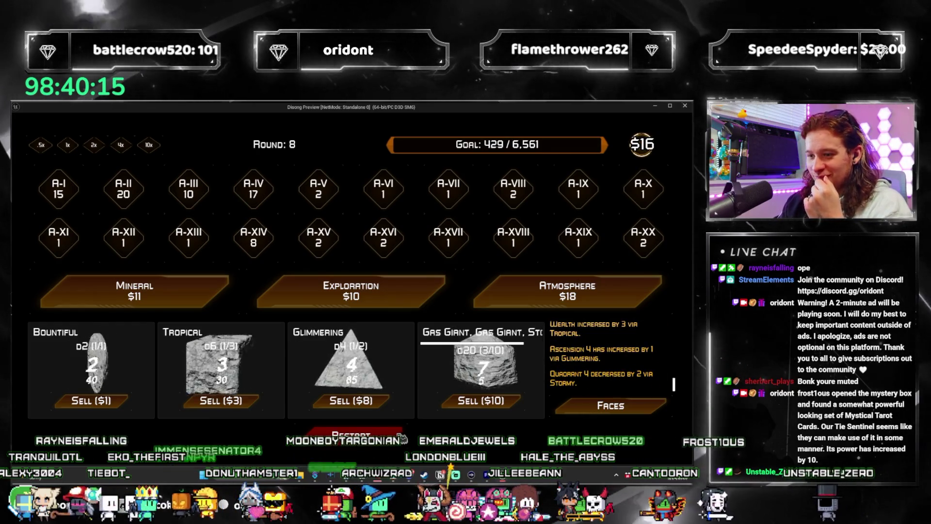
pyautogui.click(356, 432)
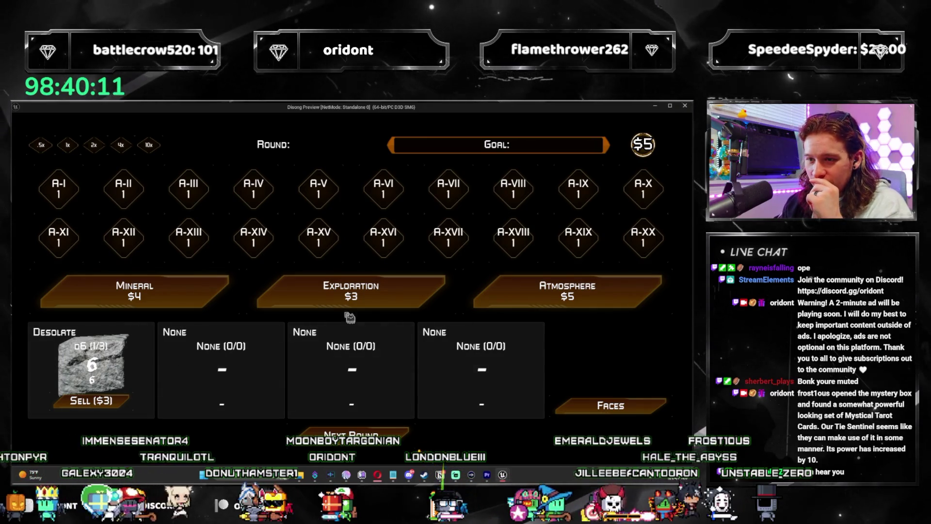
pyautogui.click(685, 106)
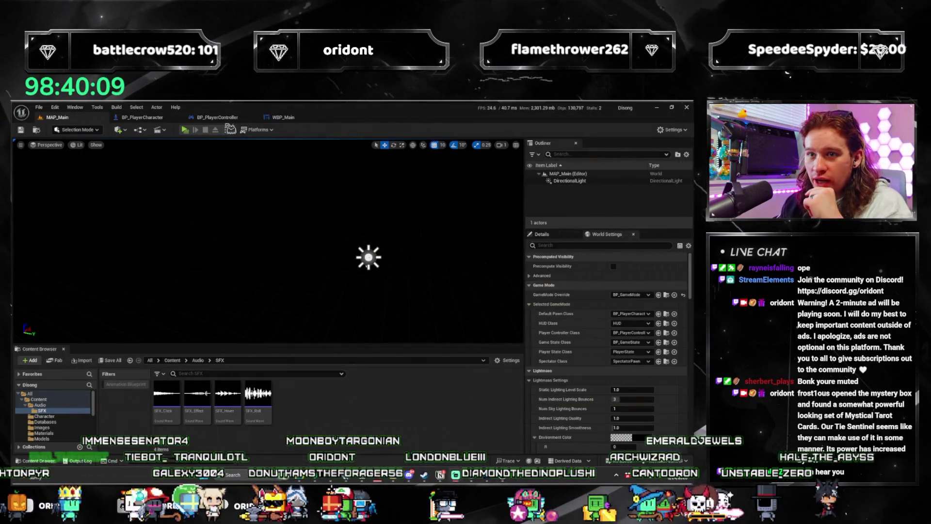
# Step: Switch to WBP_Main's On Mouse Button Up graph, recentre it, and tidy the My Blueprint function lists
pyautogui.click(288, 119)
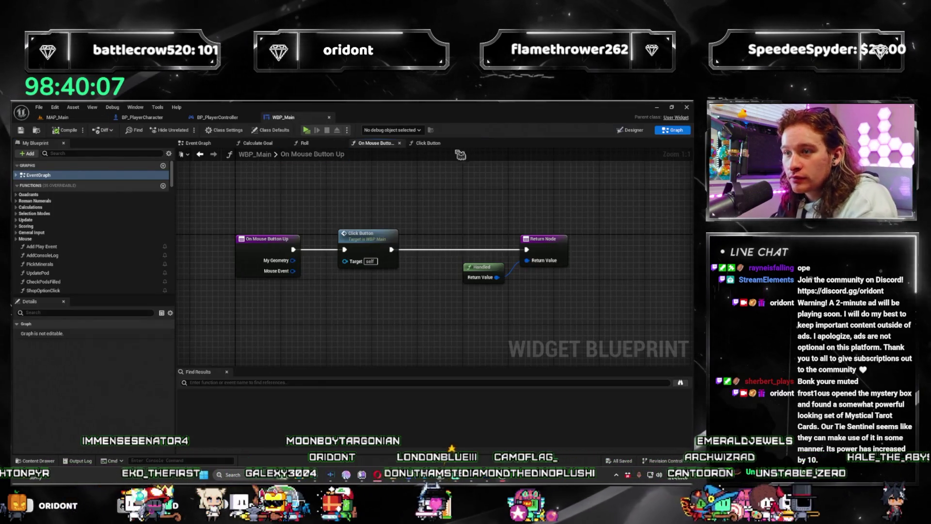
pyautogui.moveTo(431, 256); pyautogui.dragTo(300, 153)
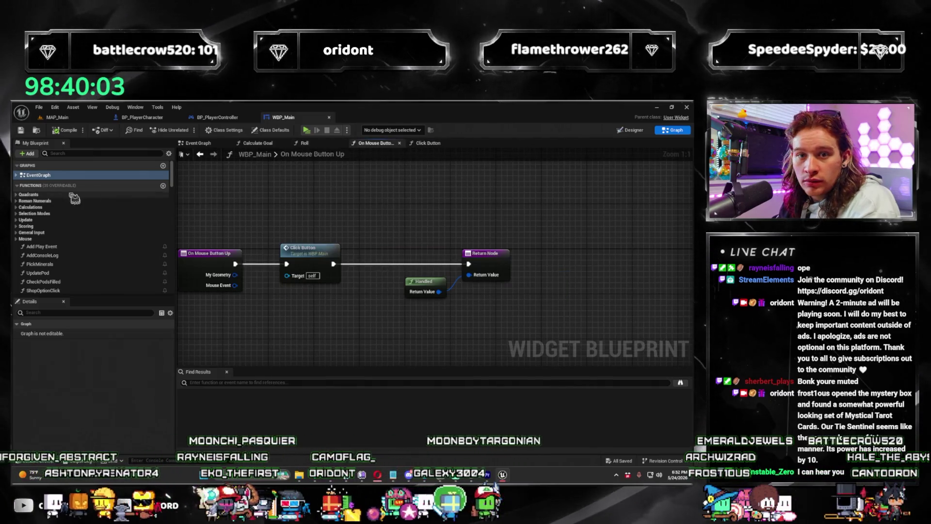
pyautogui.click(24, 188)
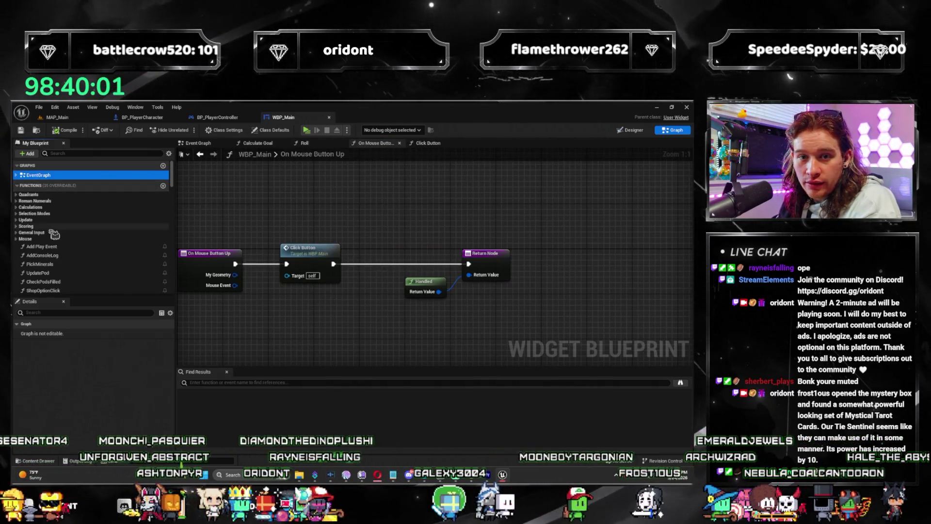
pyautogui.scroll(-3, 55, 235)
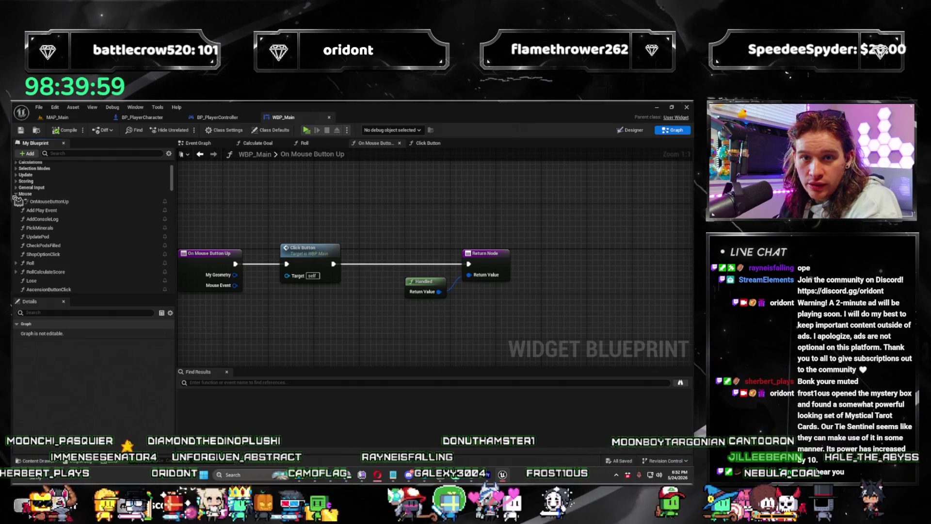
pyautogui.scroll(5, 58, 227)
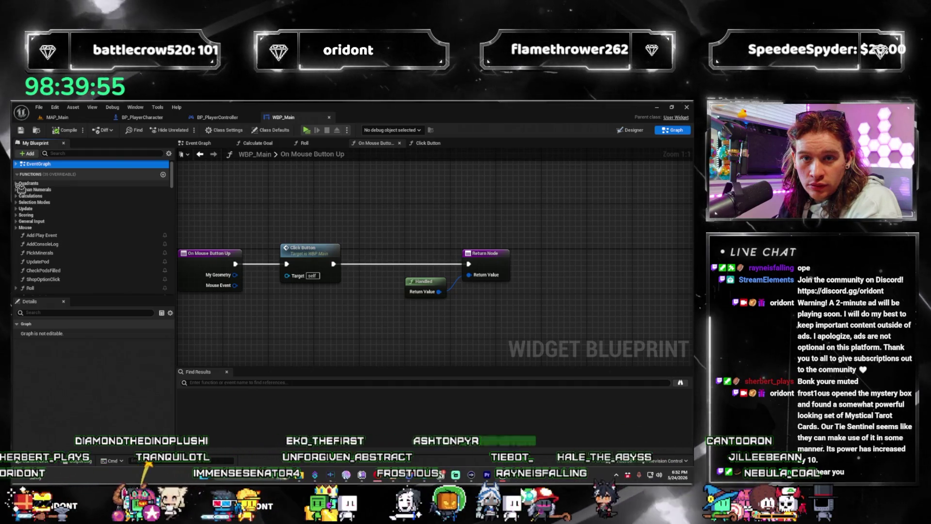
pyautogui.scroll(1, 84, 161)
pyautogui.click(81, 154)
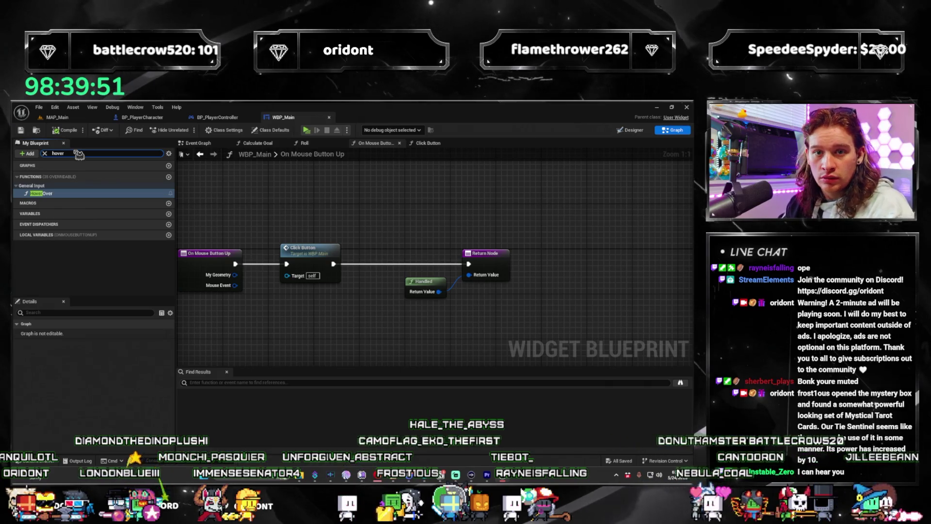
pyautogui.click(18, 178)
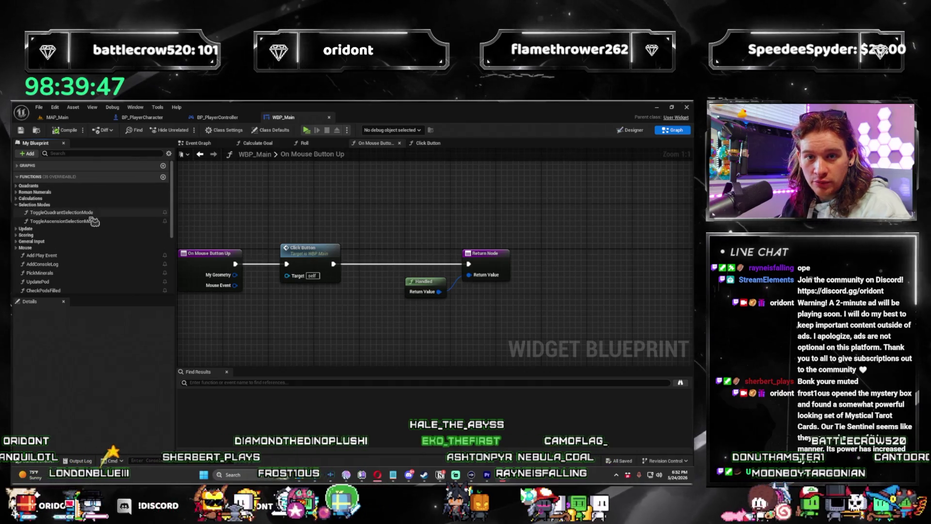
pyautogui.click(17, 205)
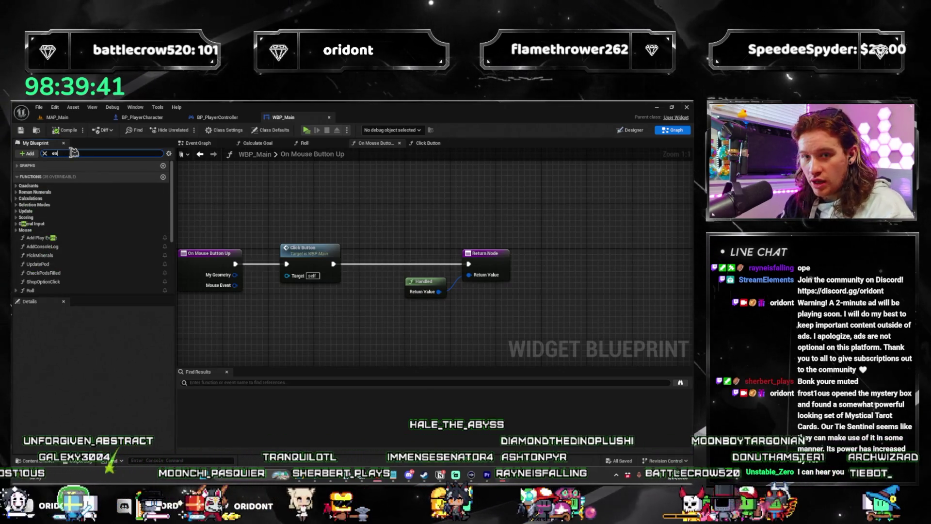
# Step: Delete the Event On Mouse Enter and Hover Over nodes found by searching 'ter', then launch a play test
pyautogui.write('ter')
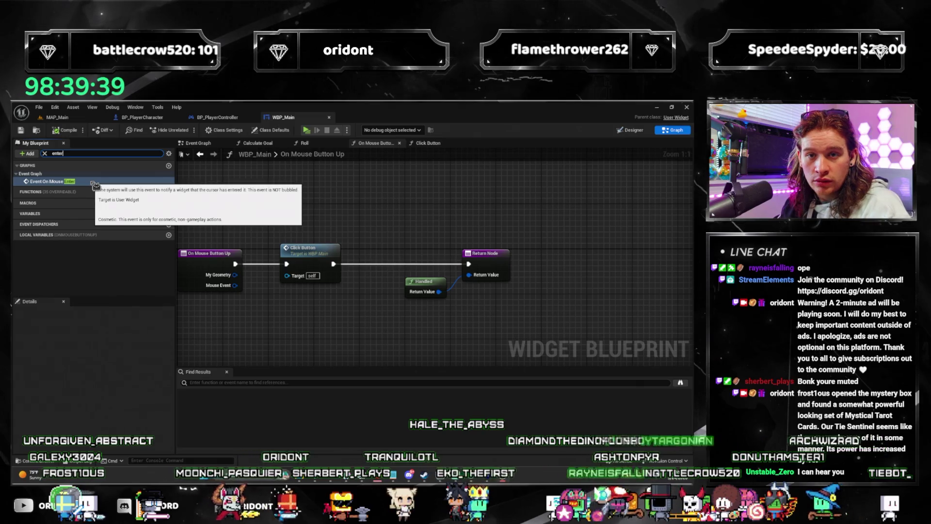
pyautogui.press('Return')
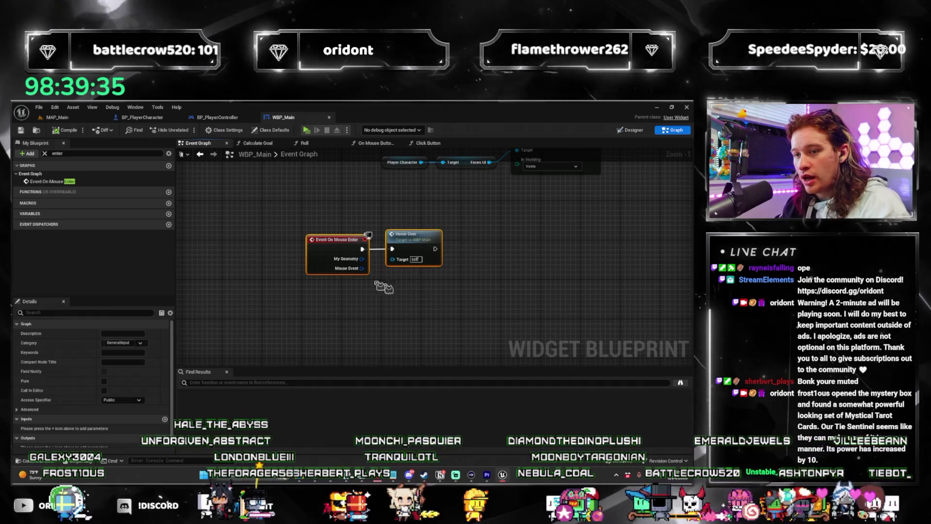
pyautogui.press('Delete')
pyautogui.moveTo(362, 239); pyautogui.dragTo(318, 274)
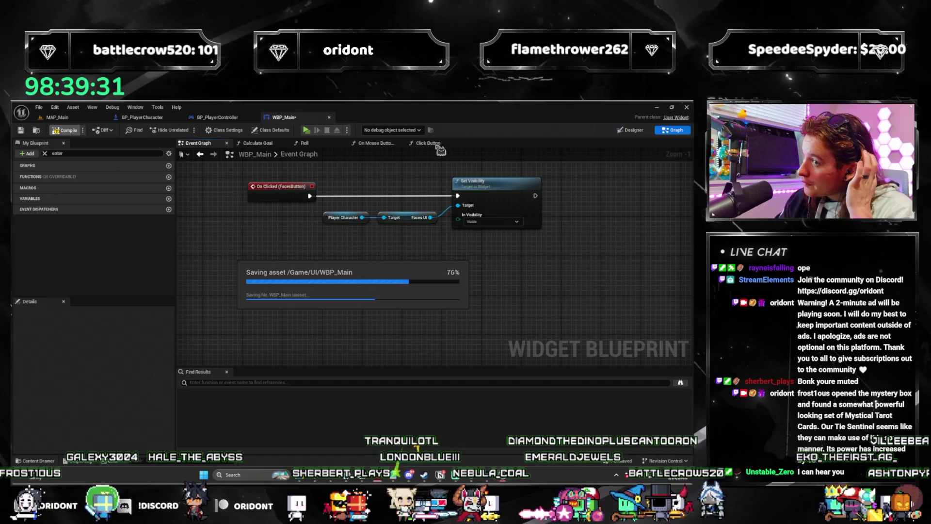
pyautogui.click(376, 143)
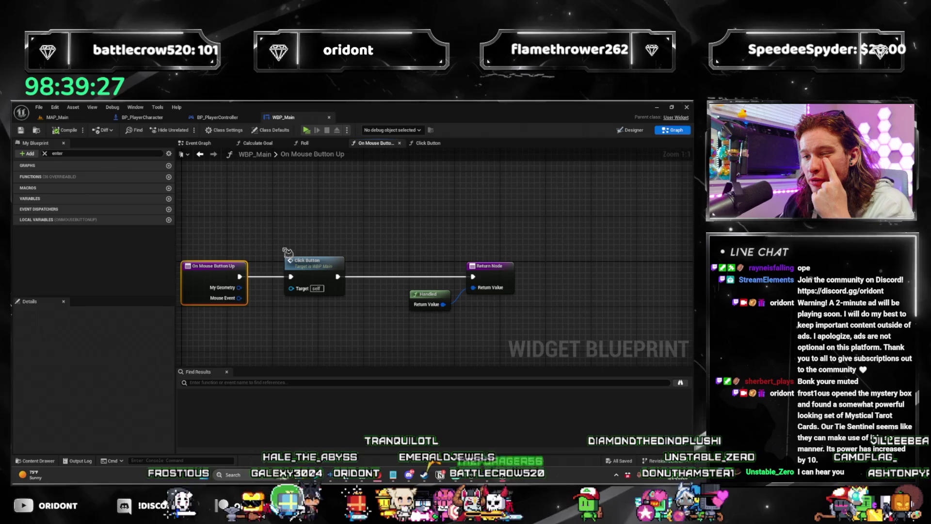
pyautogui.click(306, 130)
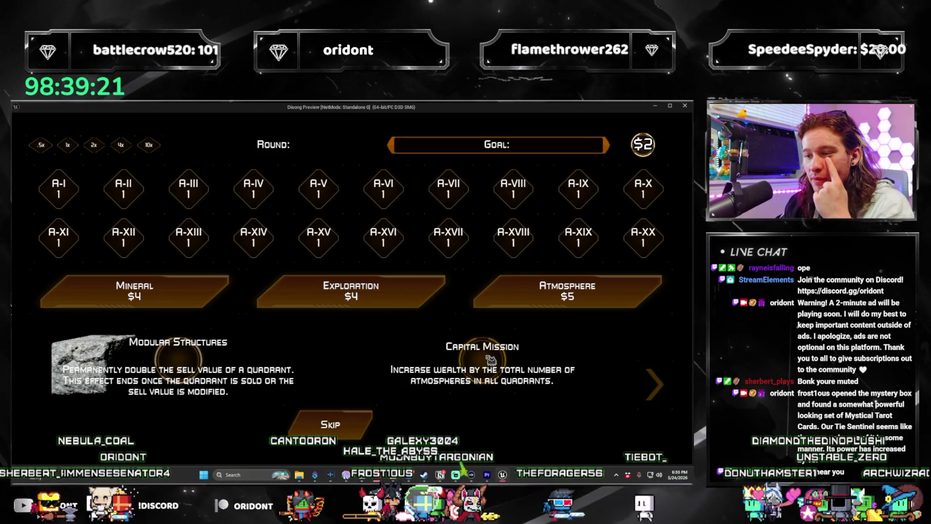
# Step: Take the Capital Mission card, raising wealth to $3, then stop the play test
pyautogui.click(491, 359)
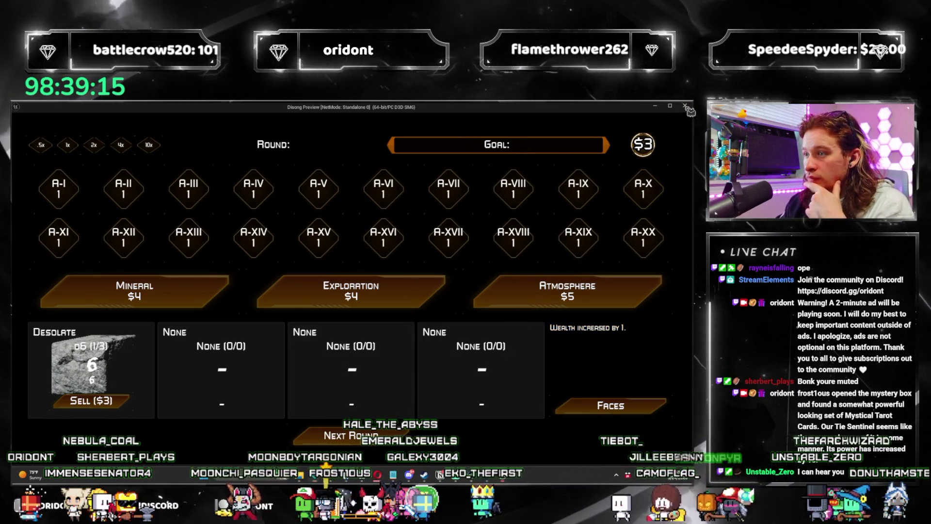
pyautogui.press('Escape')
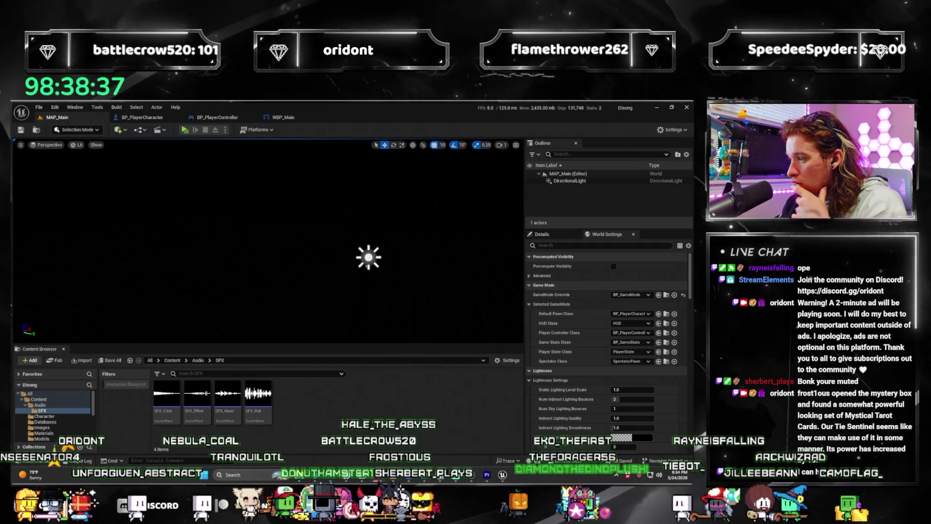
# Step: Open Project Settings and go to the Engine > User Interface page
pyautogui.click(55, 107)
pyautogui.click(103, 227)
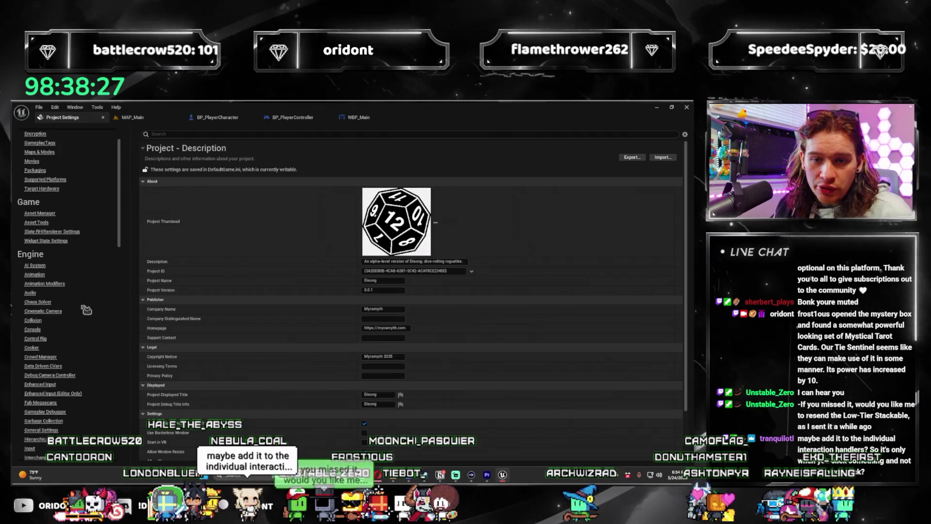
pyautogui.scroll(-5, 84, 310)
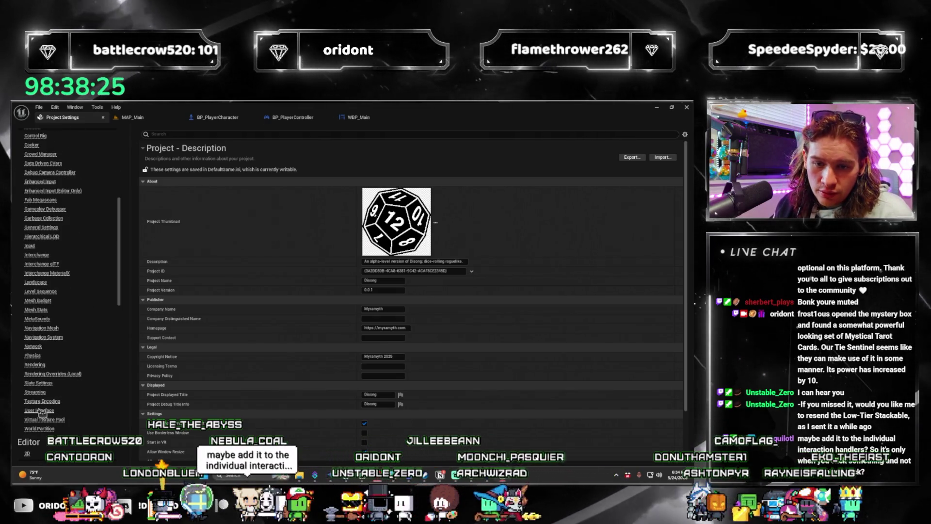
pyautogui.click(40, 411)
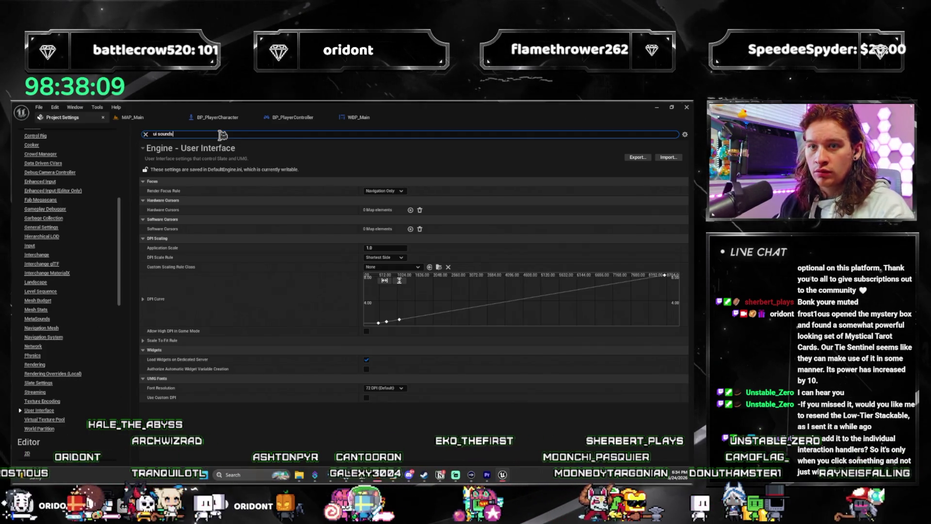
# Step: Search the settings for 'sound', then browse the Engine Audio and User Interface pages
pyautogui.write('sound')
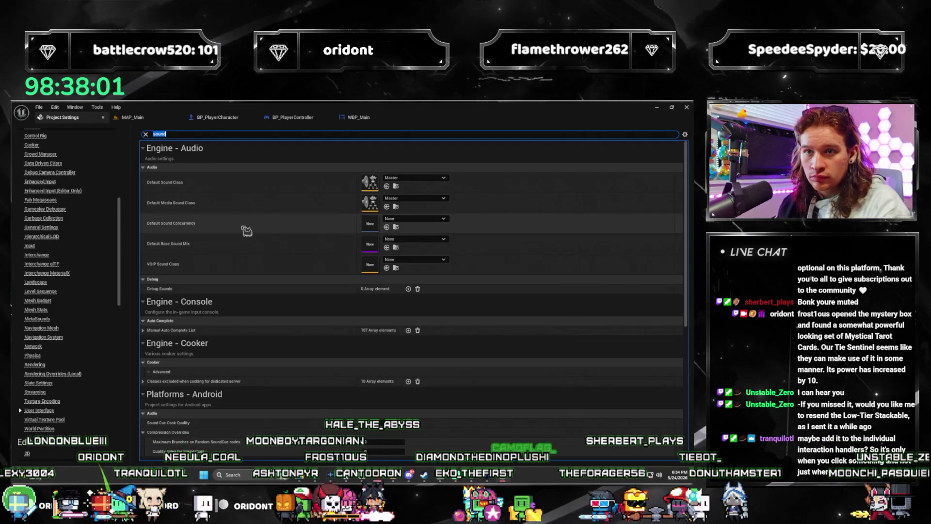
pyautogui.press('Escape')
pyautogui.scroll(-2, 51, 233)
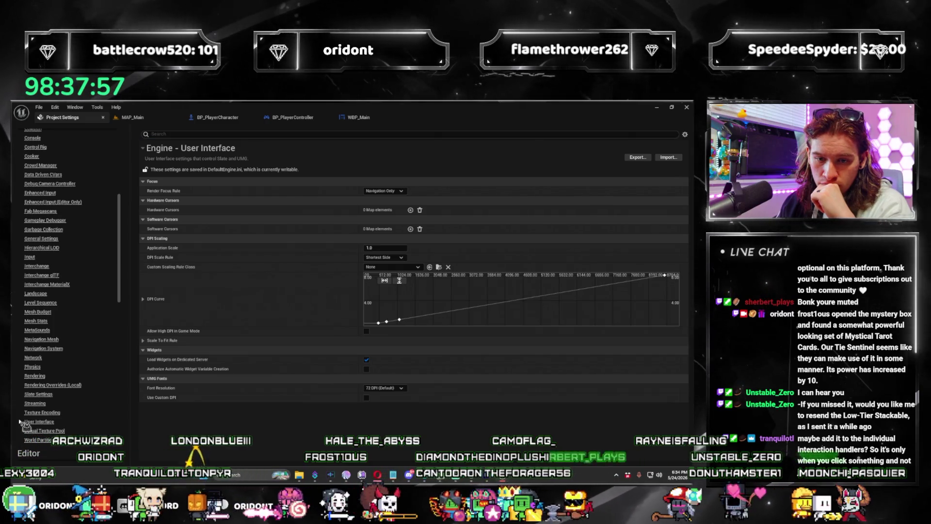
pyautogui.scroll(4, 53, 243)
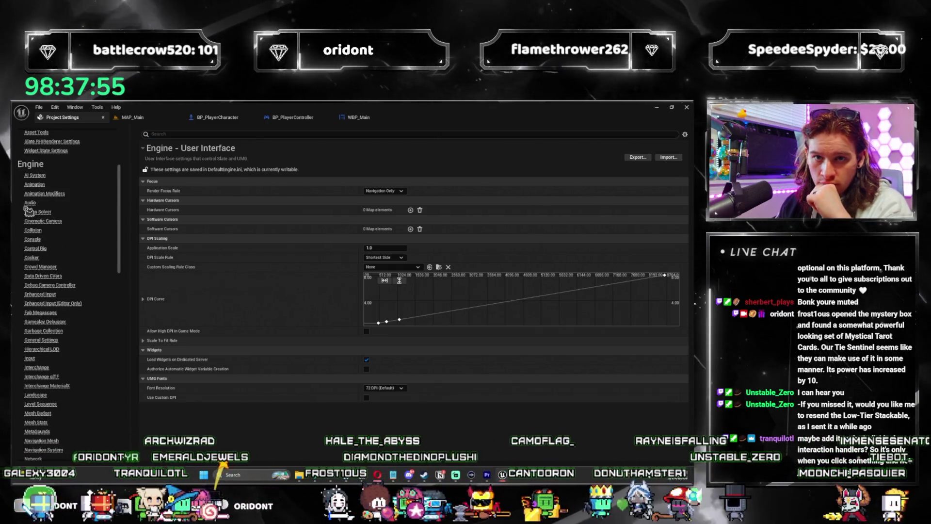
pyautogui.click(30, 203)
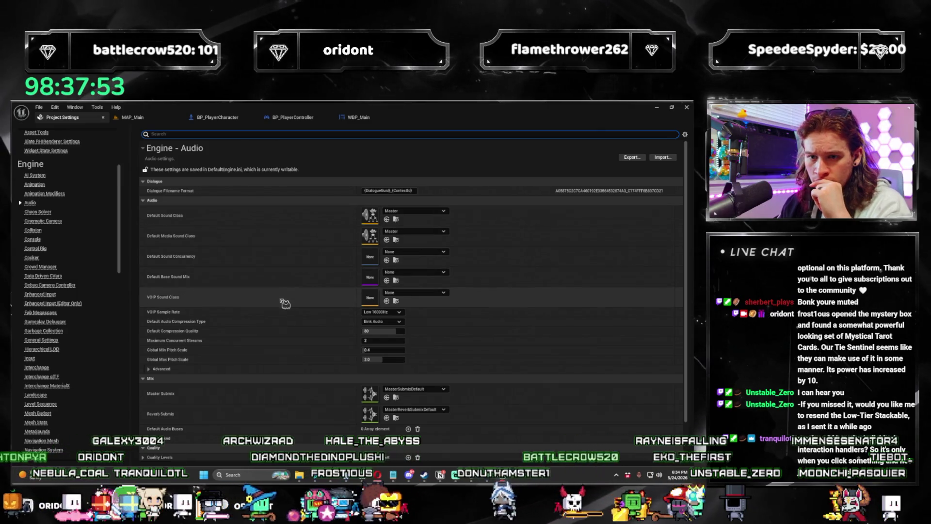
pyautogui.scroll(-2, 292, 309)
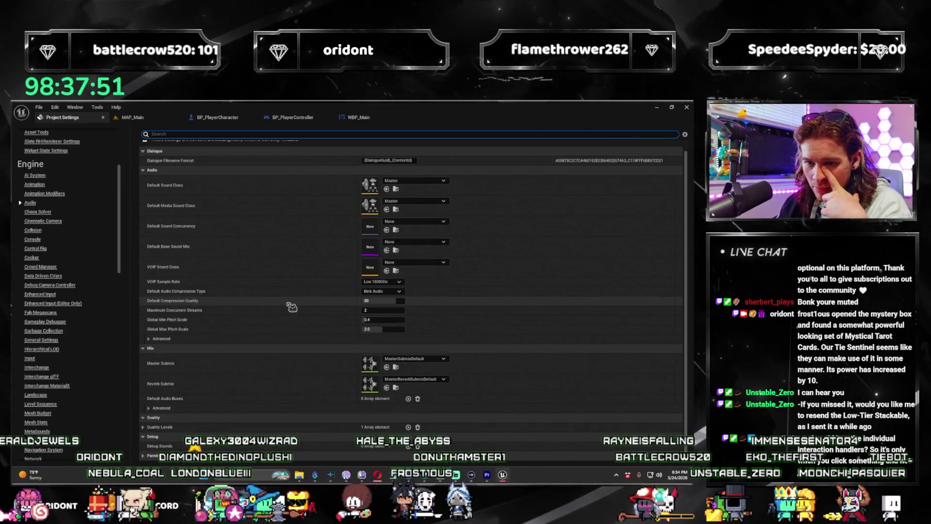
pyautogui.scroll(2, 287, 325)
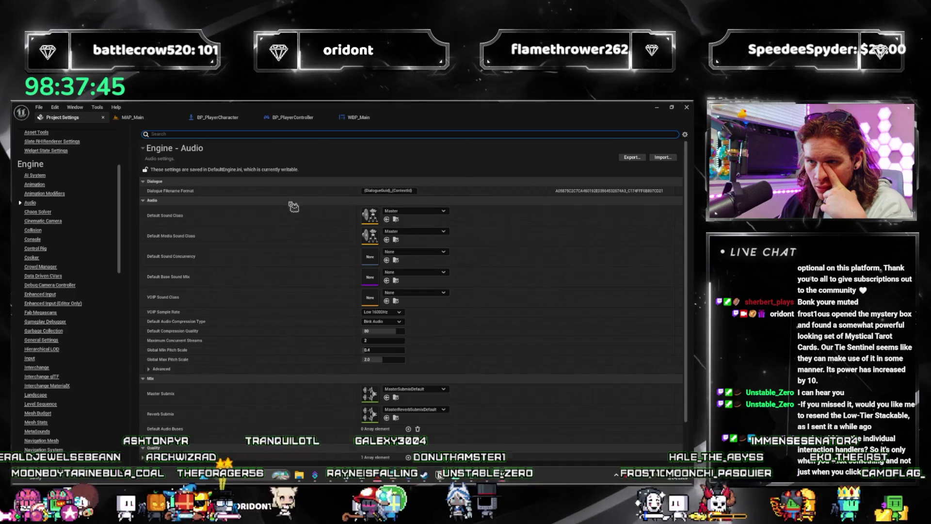
pyautogui.scroll(-2, 291, 215)
pyautogui.scroll(-5, 66, 354)
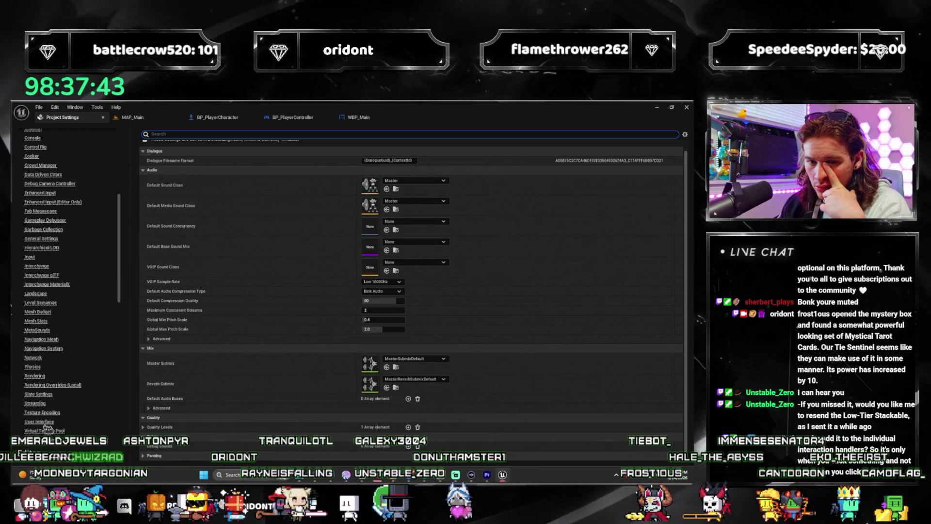
pyautogui.click(42, 422)
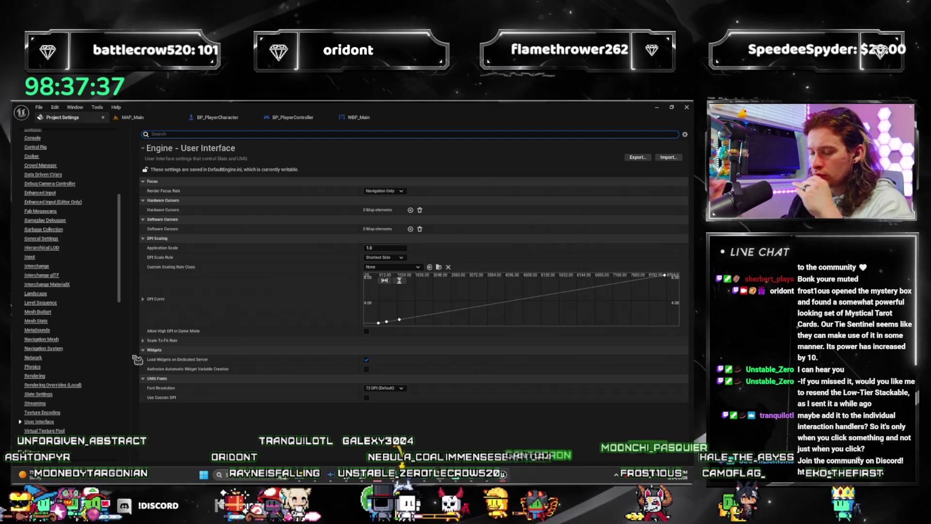
# Step: Search the settings for 'clicked sound', look through the results, and return to WBP_Main
pyautogui.click(242, 134)
pyautogui.write('clicked sound')
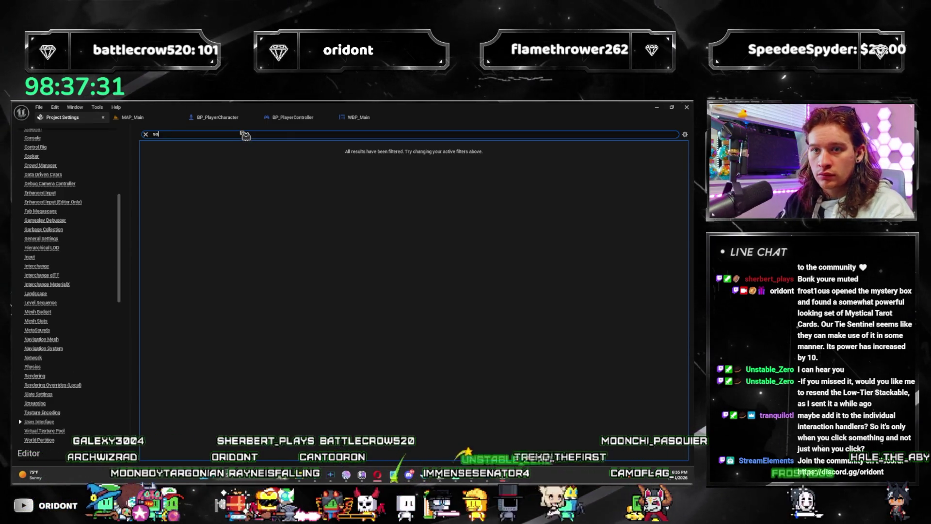
pyautogui.scroll(-2, 270, 180)
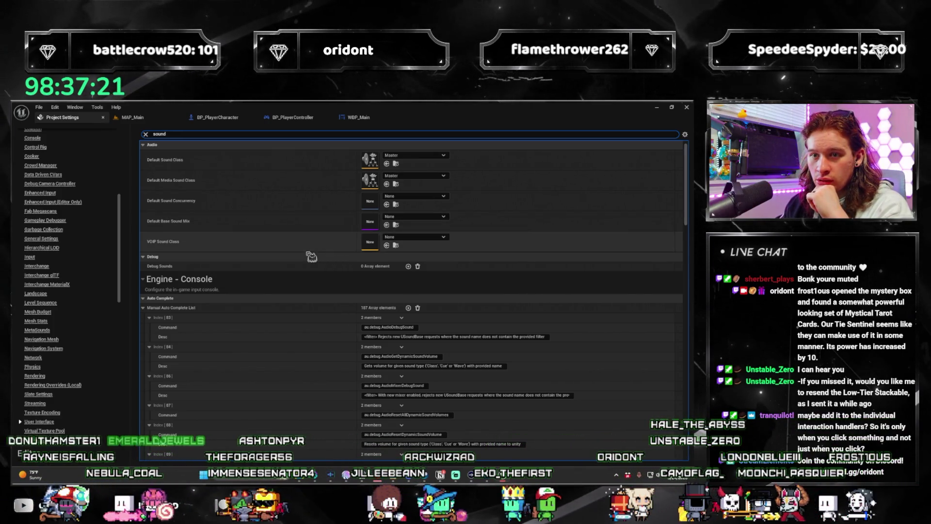
pyautogui.scroll(-5, 311, 251)
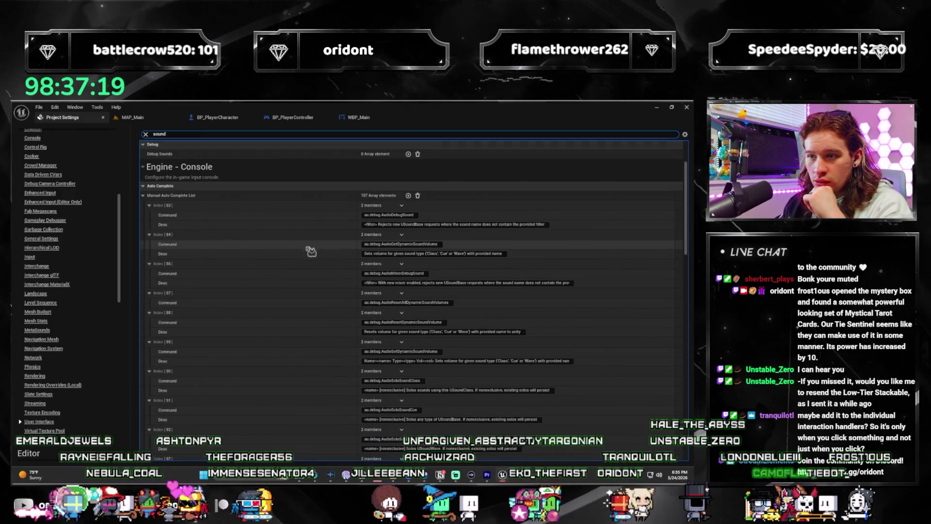
pyautogui.scroll(-5, 311, 250)
pyautogui.moveTo(689, 253); pyautogui.dragTo(680, 443)
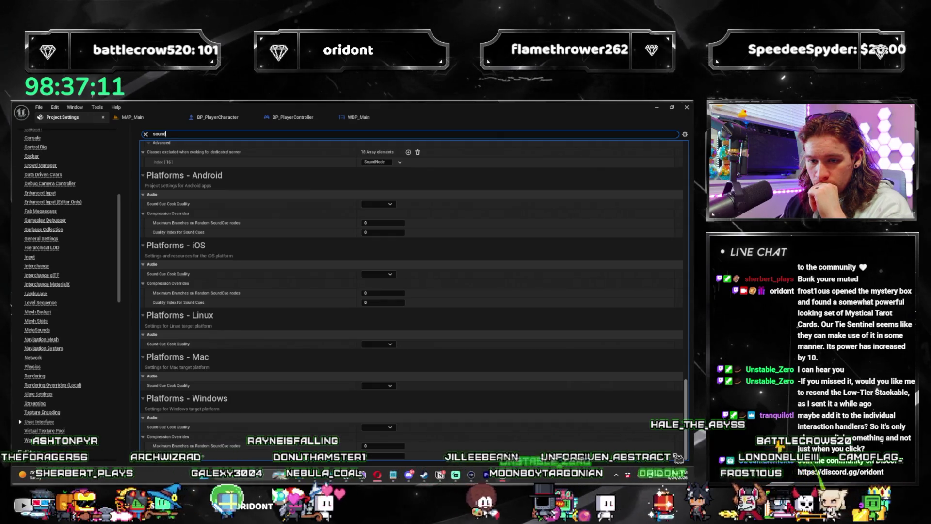
pyautogui.moveTo(678, 457); pyautogui.dragTo(626, 217)
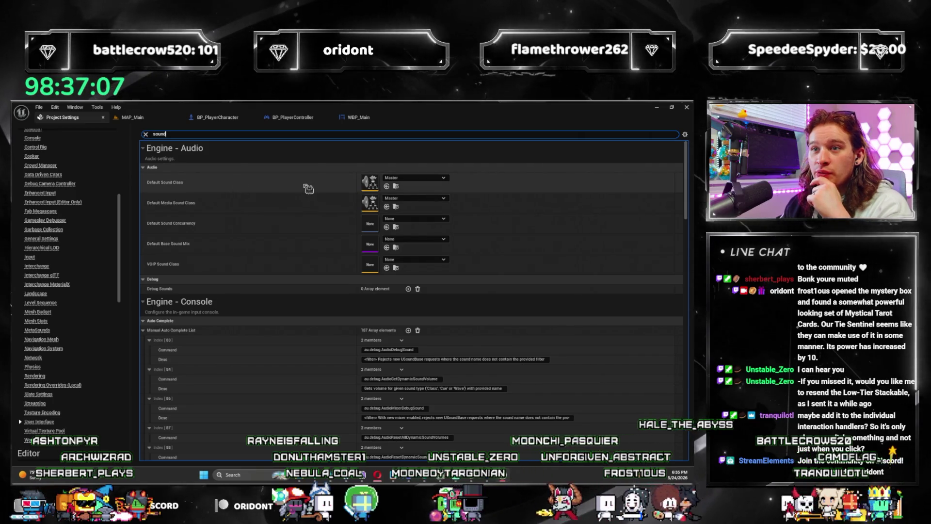
pyautogui.click(379, 118)
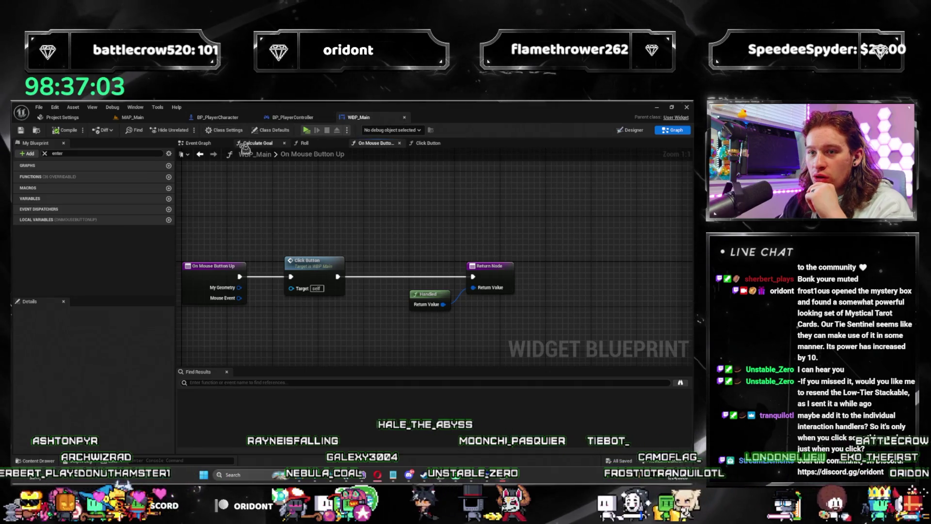
# Step: Show WBP_Main's Event Graph, then switch to the Designer view of its layout
pyautogui.click(200, 145)
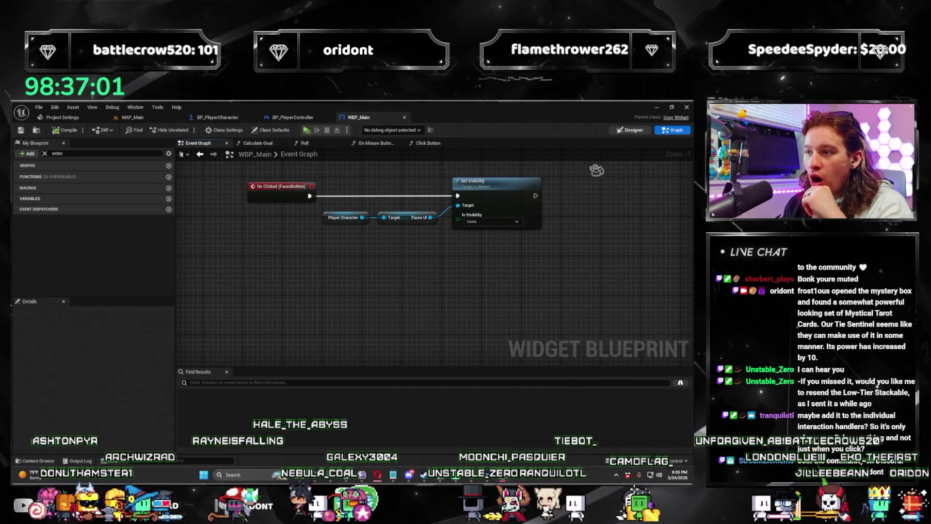
pyautogui.click(630, 130)
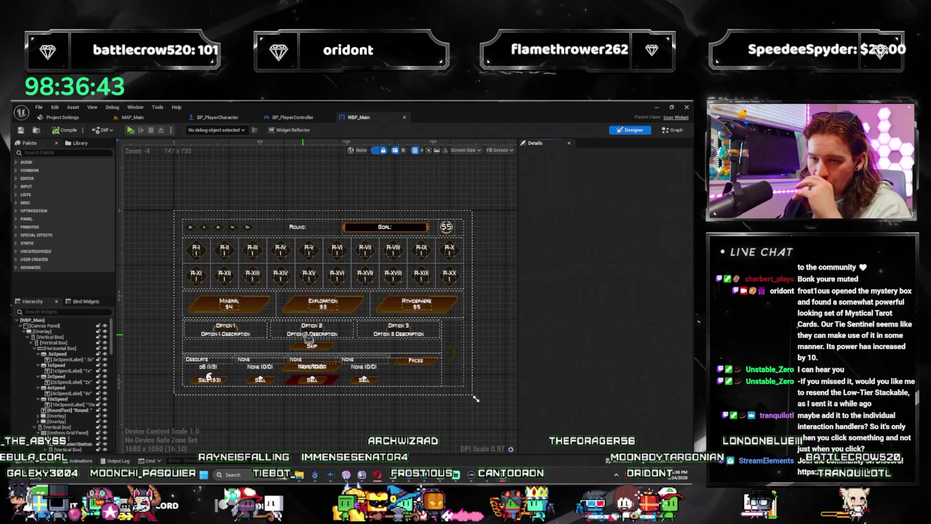
# Step: Select the MineralPackButton in the Designer and Hierarchy to view its properties, then return to Project Settings
pyautogui.click(258, 304)
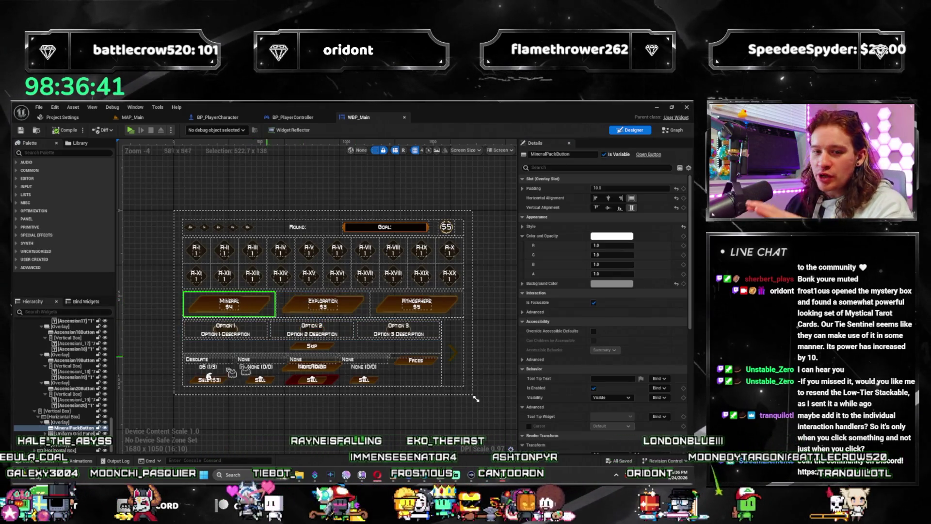
pyautogui.rightClick(88, 428)
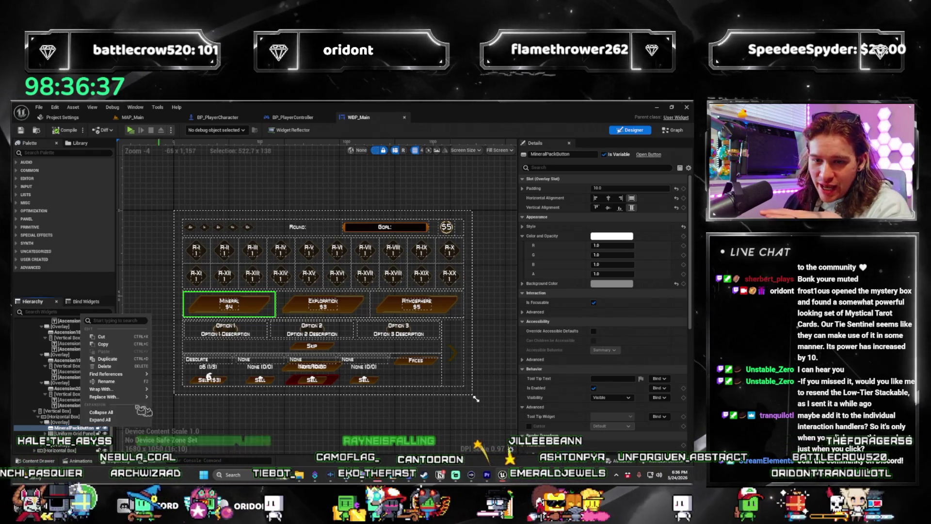
pyautogui.moveTo(120, 398)
pyautogui.click(72, 429)
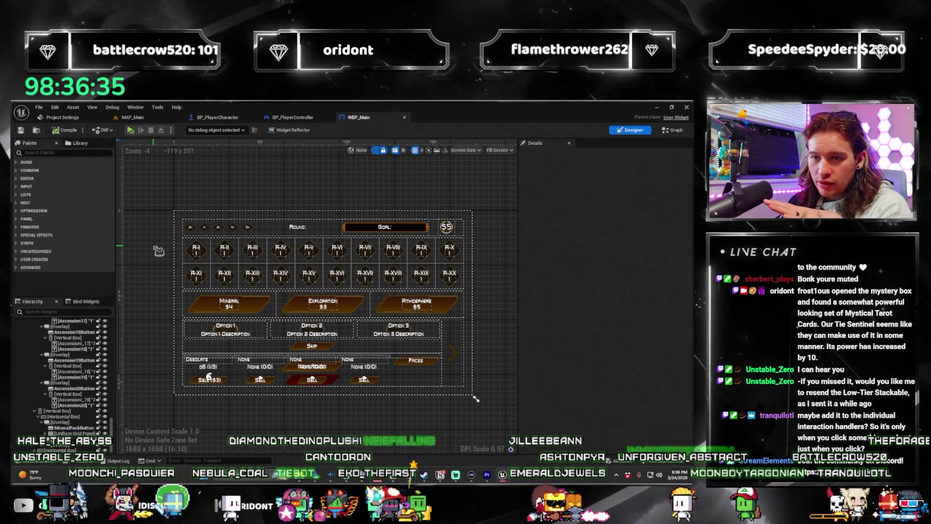
pyautogui.click(72, 428)
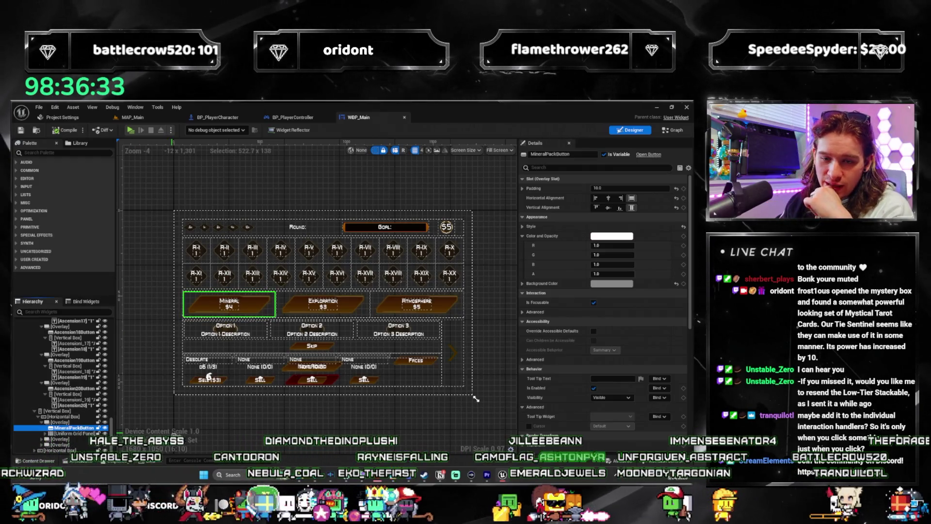
pyautogui.click(75, 118)
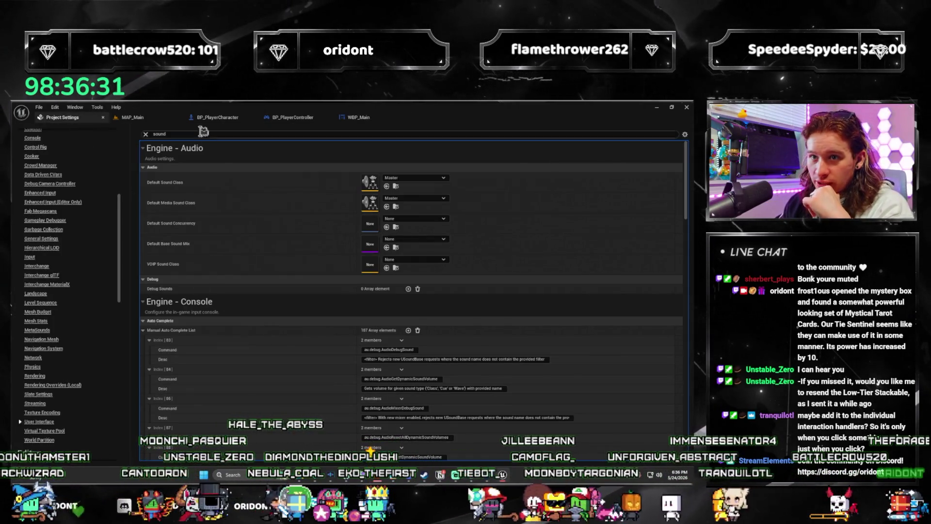
# Step: In Content/UI, create a Blueprint Class with Button as its parent, found by searching 'button'
pyautogui.click(132, 117)
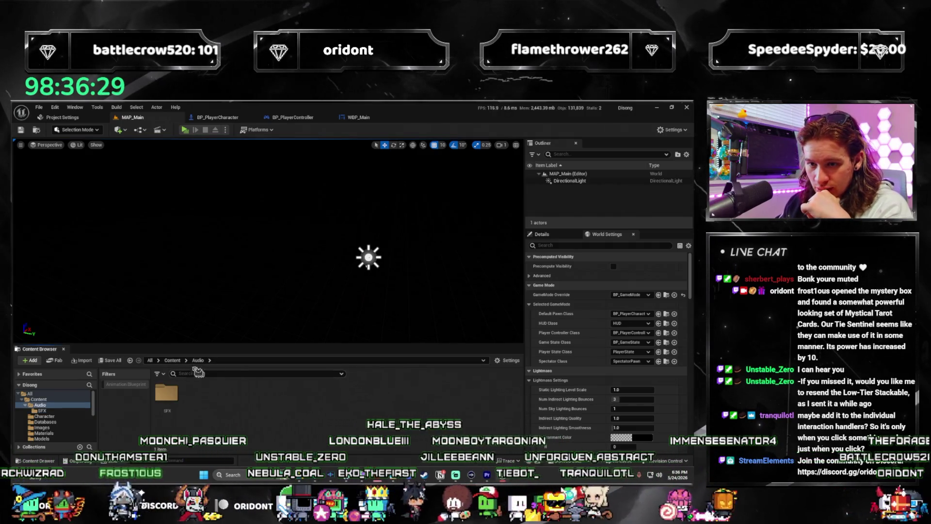
pyautogui.click(172, 360)
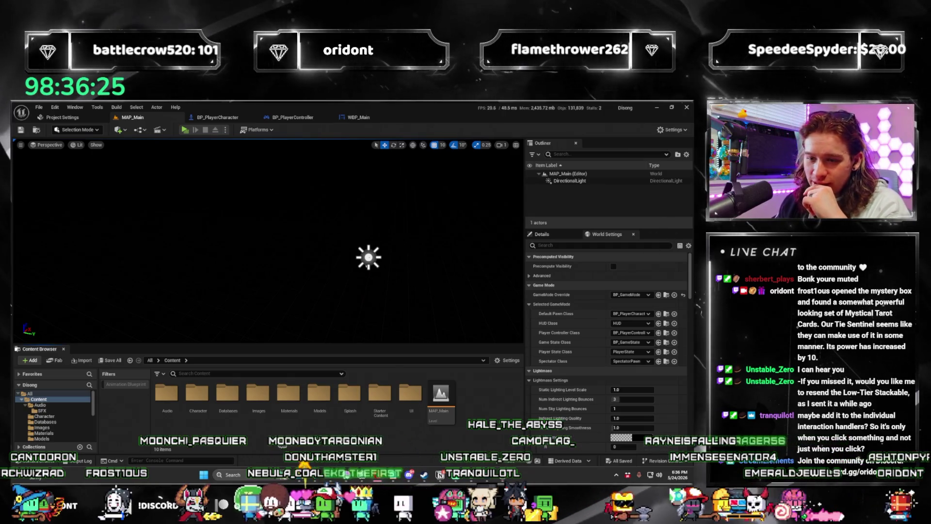
pyautogui.doubleClick(410, 394)
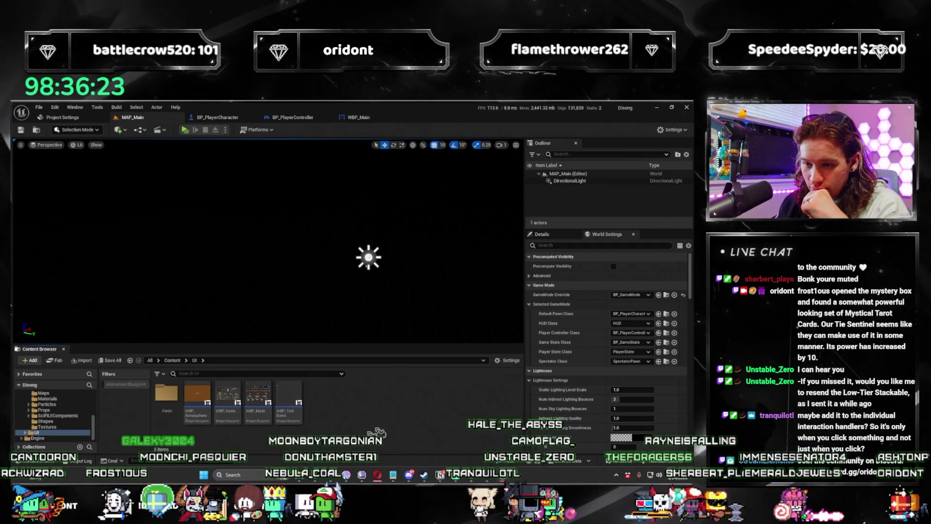
pyautogui.rightClick(342, 416)
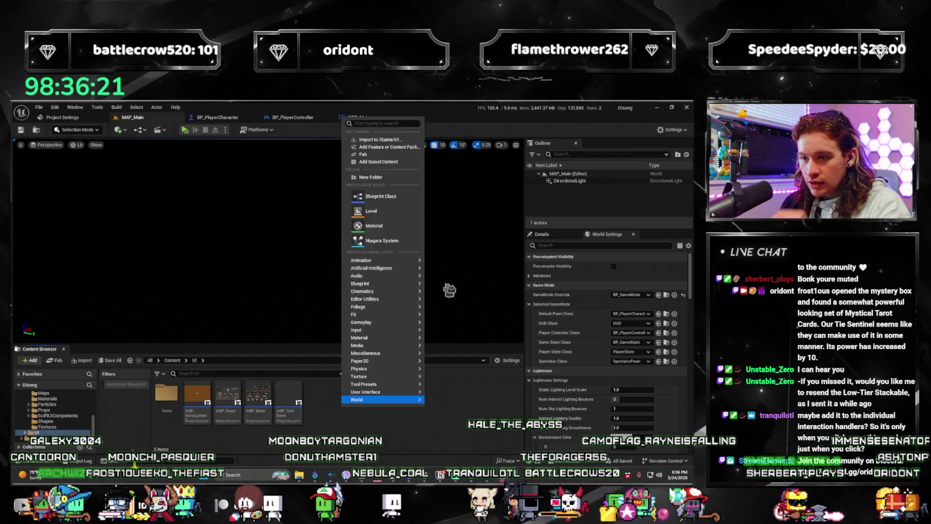
pyautogui.click(394, 197)
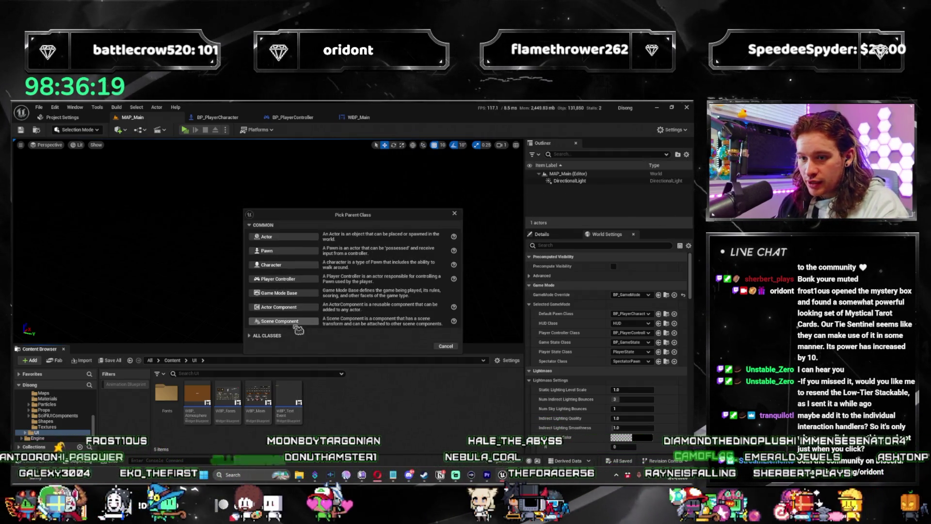
pyautogui.click(266, 336)
pyautogui.write('button')
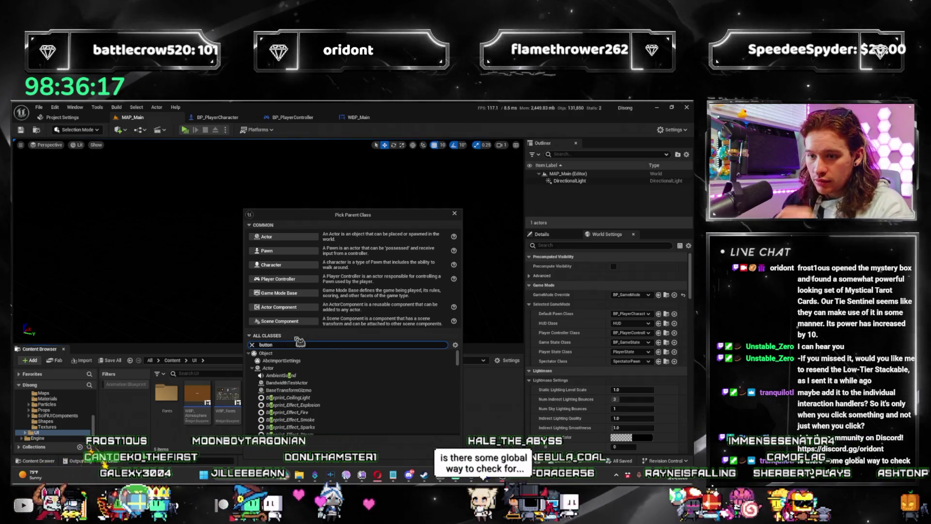
pyautogui.click(329, 390)
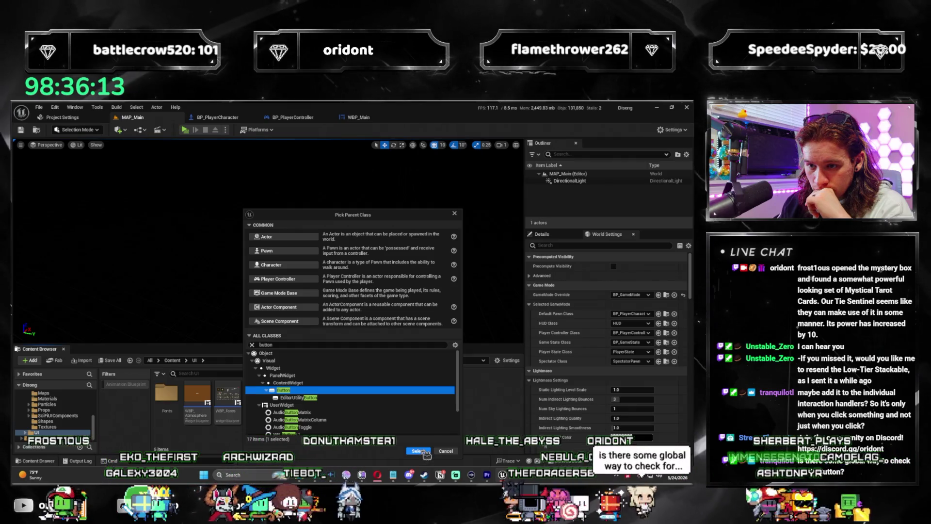
pyautogui.click(424, 451)
pyautogui.write('BP_Bu')
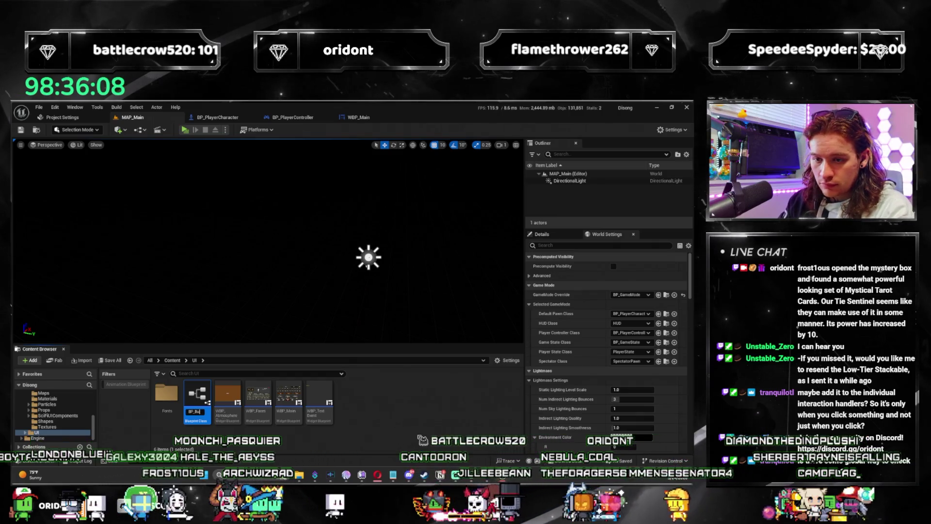
# Step: Name the new Blueprint BP_Button and open it in its editor
pyautogui.write('tton')
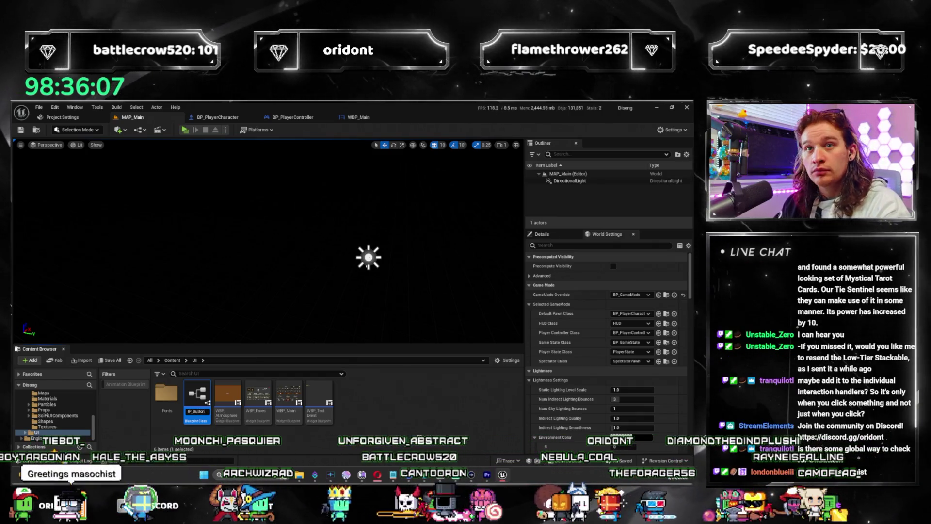
pyautogui.press('Return')
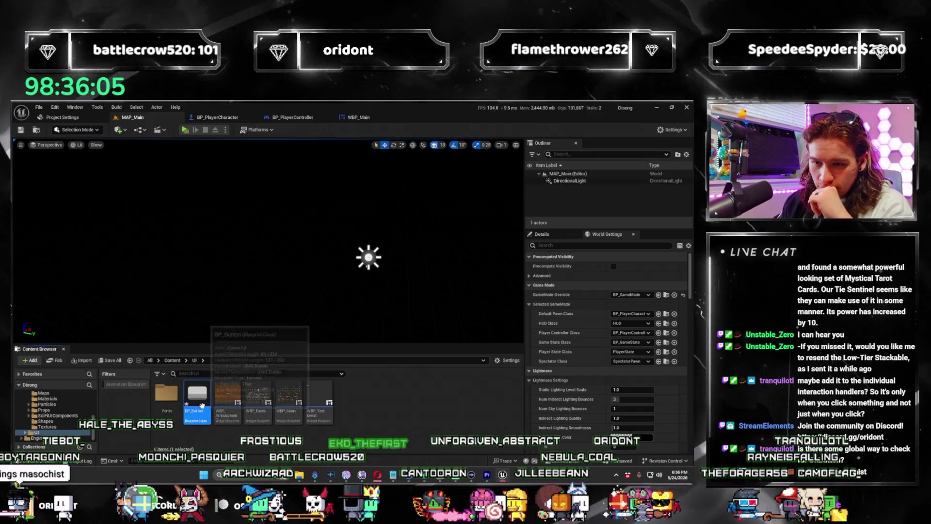
pyautogui.doubleClick(202, 404)
# Step: Dock the BP_Button editor as a tab in the main window and select its EventGraph
pyautogui.rightClick(231, 281)
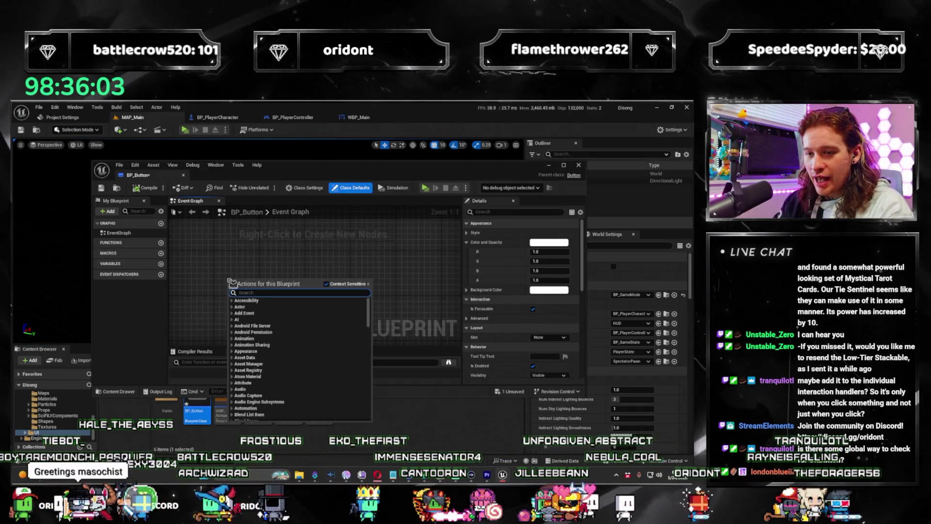
pyautogui.write('on click')
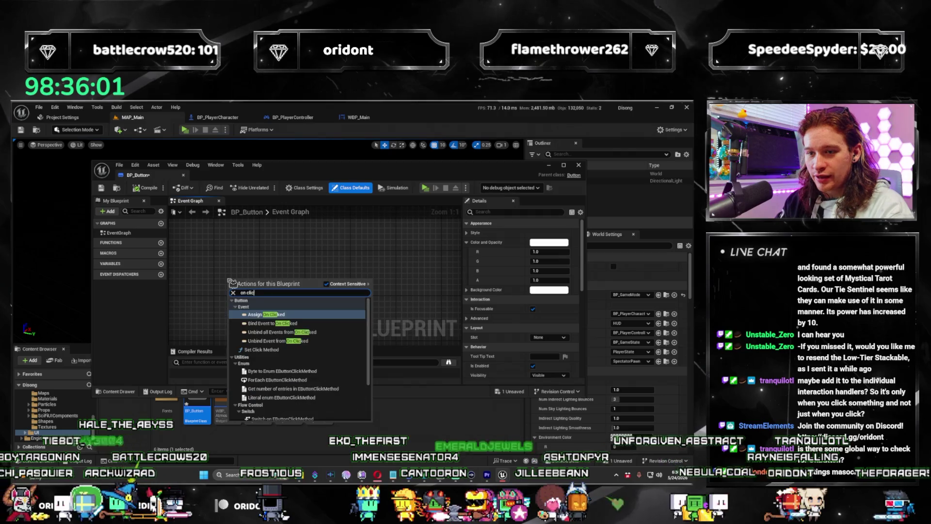
pyautogui.click(274, 241)
pyautogui.scroll(-5, 500, 307)
pyautogui.scroll(-2, 506, 323)
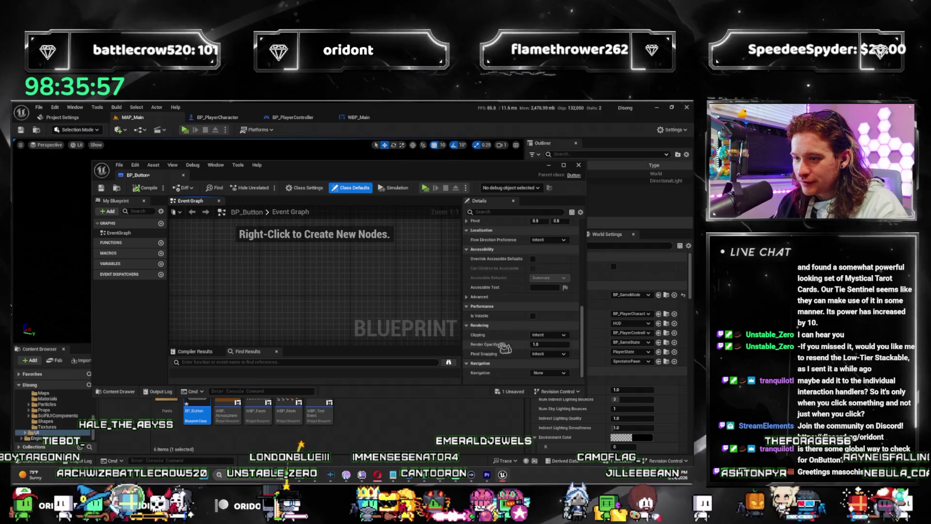
pyautogui.moveTo(163, 176)
pyautogui.mouseDown()
pyautogui.moveTo(340, 122)
pyautogui.moveTo(434, 117)
pyautogui.mouseUp()
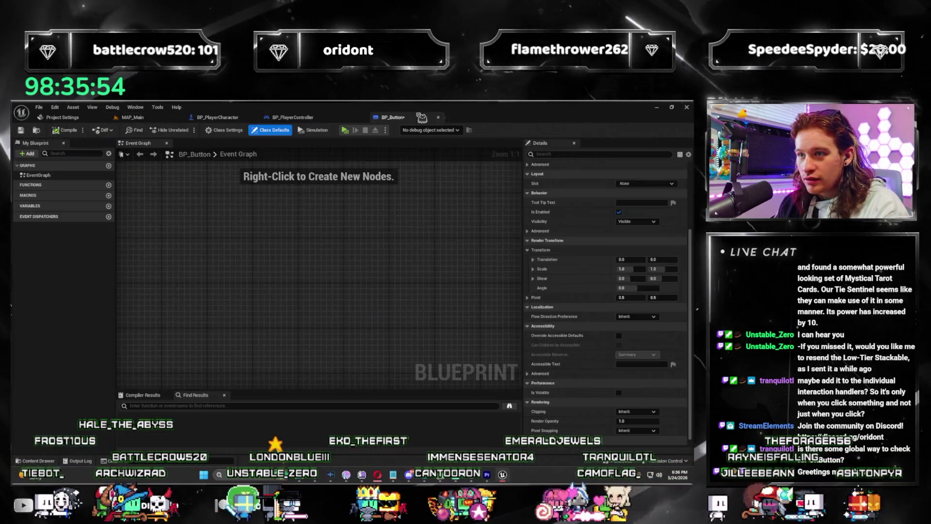
pyautogui.click(38, 175)
# Step: Add a bound On Pressed event to BP_Button's graph and arrange the new nodes
pyautogui.rightClick(166, 248)
pyautogui.write('click')
pyautogui.hotkey('ctrl', 'a')
pyautogui.write('presse')
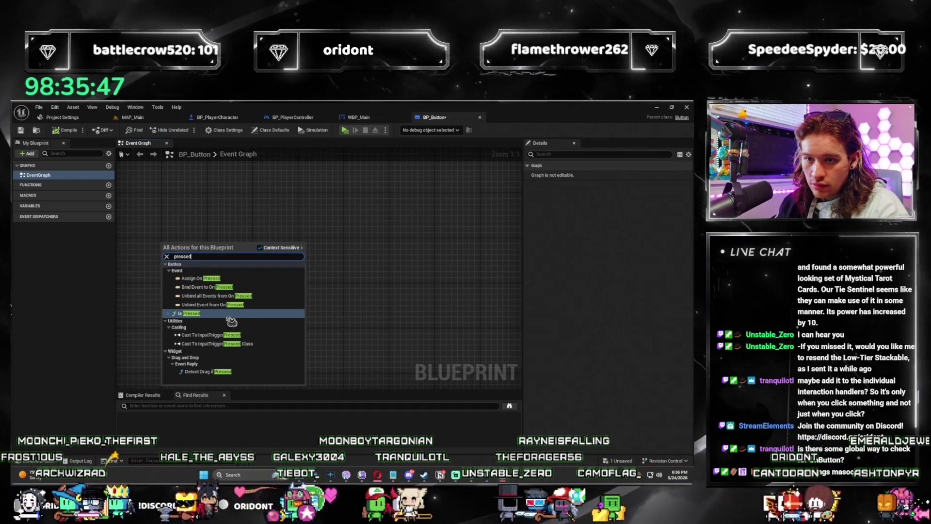
pyautogui.click(236, 282)
pyautogui.moveTo(154, 304); pyautogui.dragTo(319, 290)
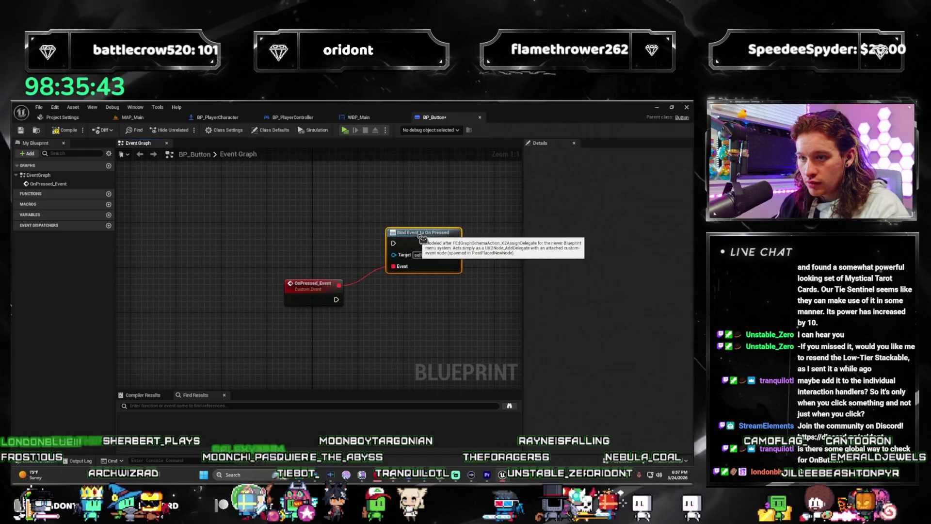
pyautogui.moveTo(383, 237); pyautogui.dragTo(276, 292)
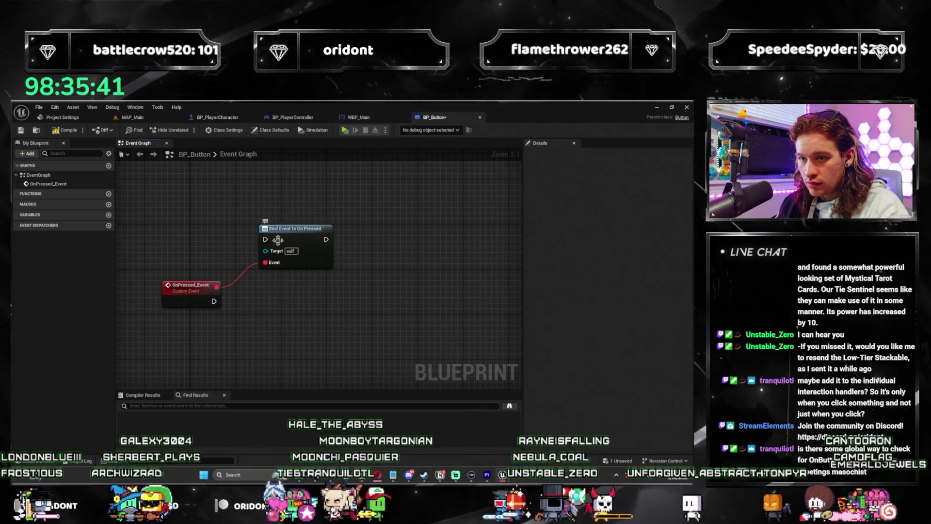
pyautogui.moveTo(278, 240); pyautogui.dragTo(332, 270)
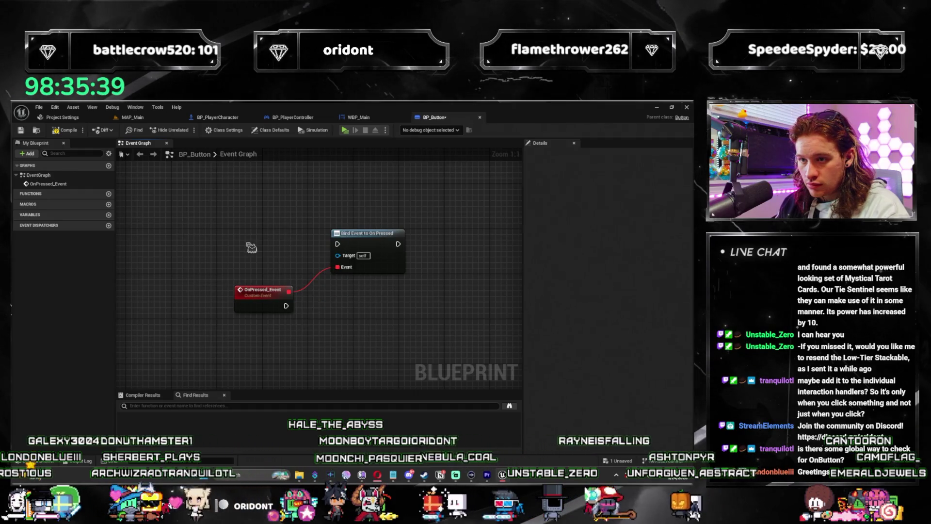
# Step: Look up event-creation and OnConstruct actions without adding any, then delete the two bound-event nodes
pyautogui.rightClick(251, 247)
pyautogui.write('event crea')
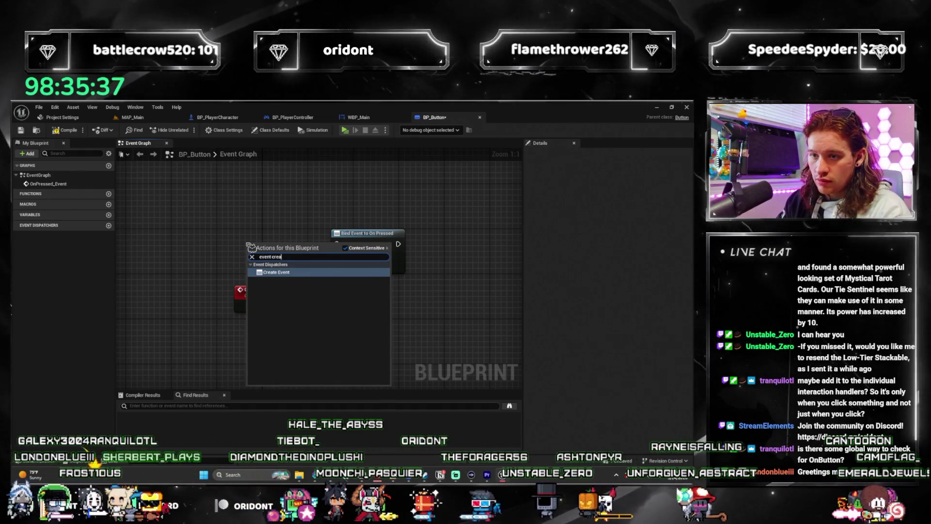
pyautogui.press('Escape')
pyautogui.rightClick(251, 246)
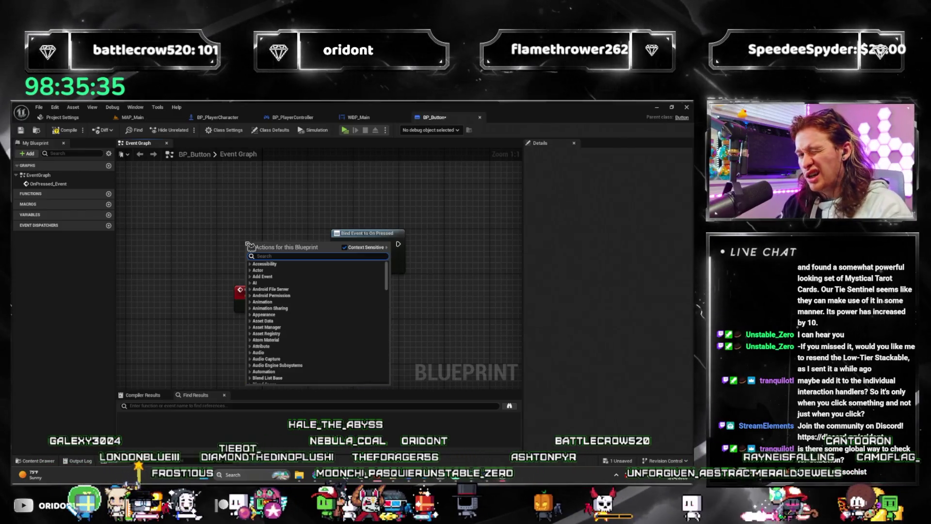
pyautogui.write('on')
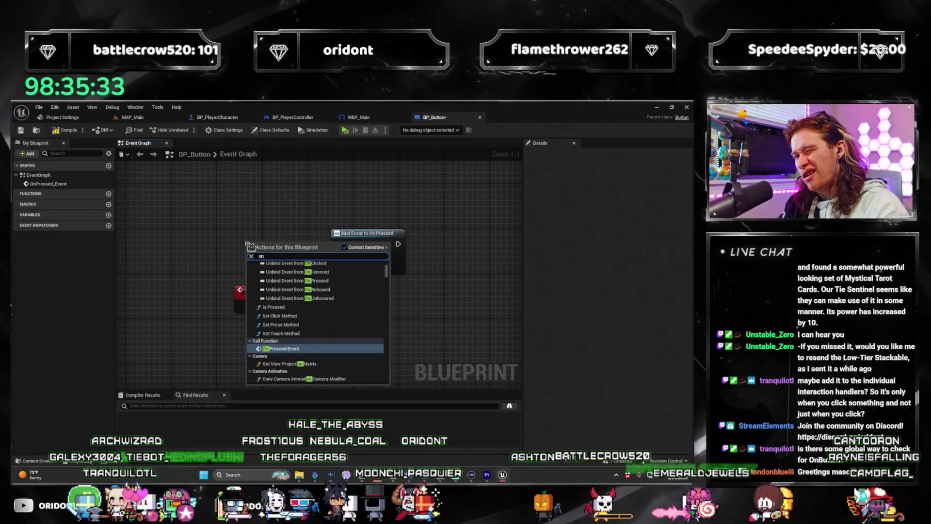
pyautogui.write('construct')
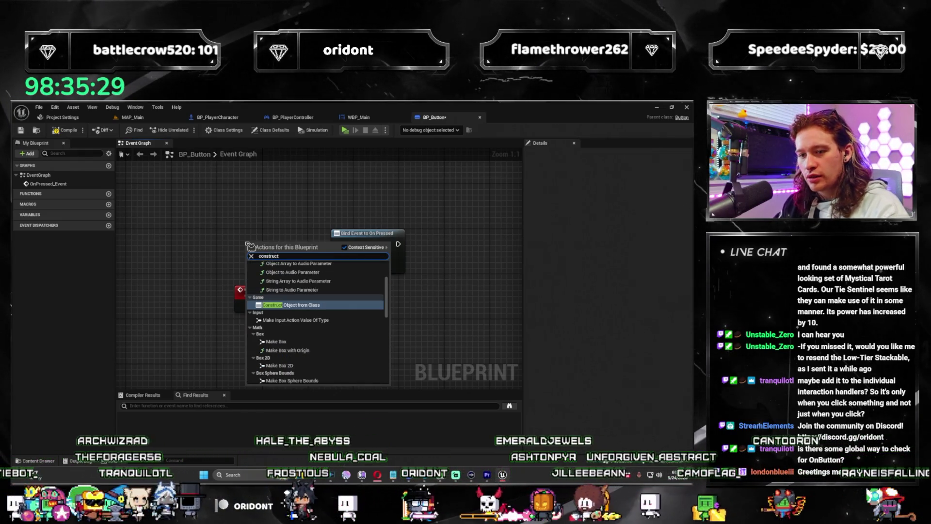
pyautogui.press('Up')
pyautogui.press('Up')
pyautogui.press('Up')
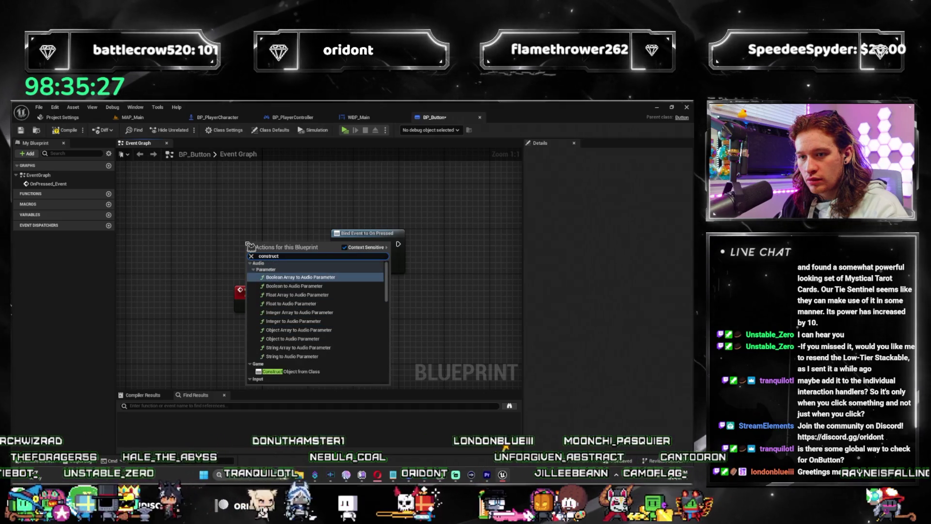
pyautogui.press('Up')
pyautogui.press('Up')
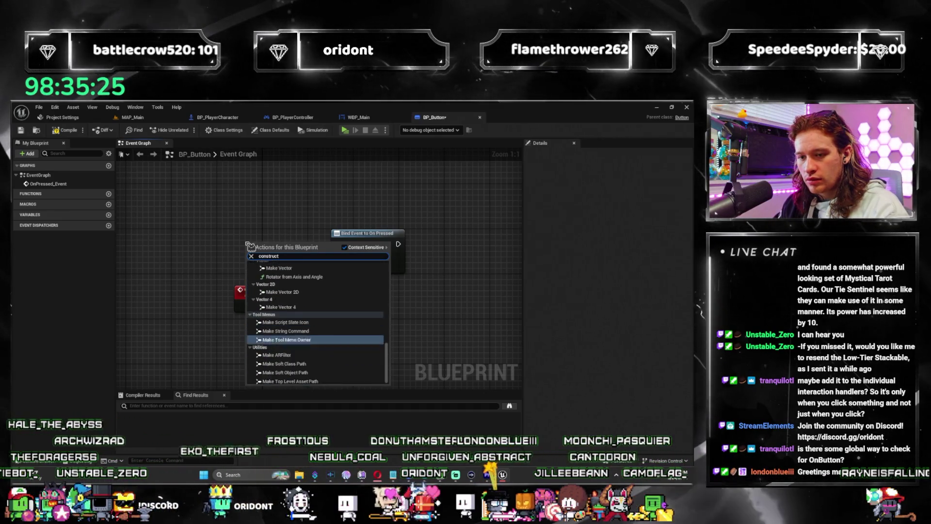
pyautogui.click(257, 219)
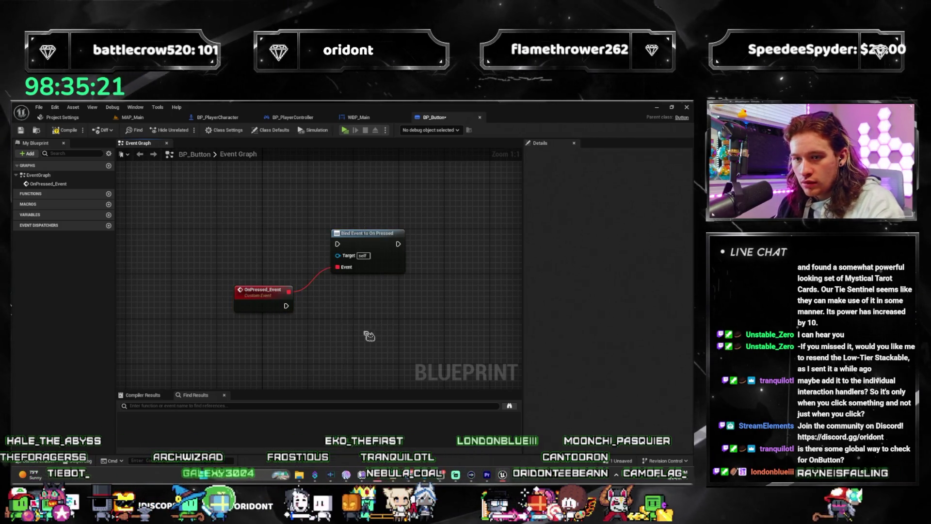
pyautogui.press('Delete')
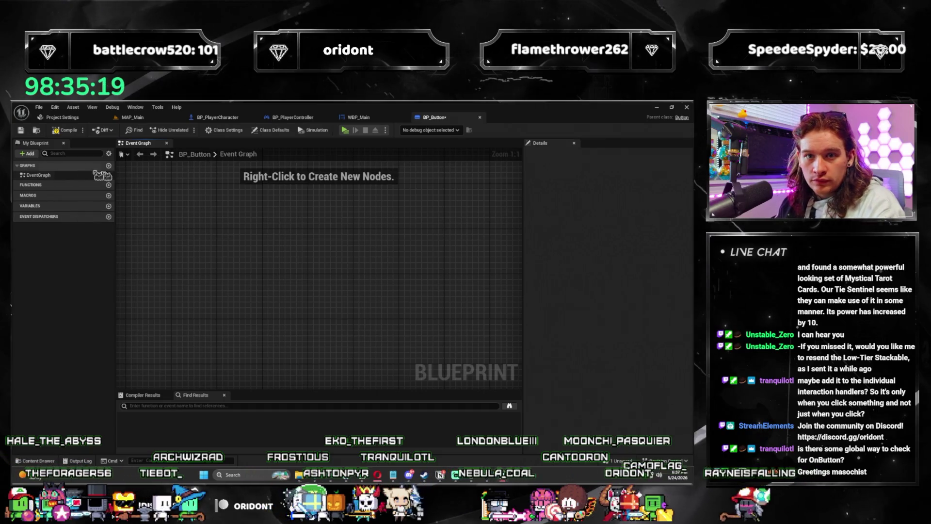
# Step: Add a 'Bind Event to On Pressed' node with its custom event, then return to WBP_Main
pyautogui.click(110, 175)
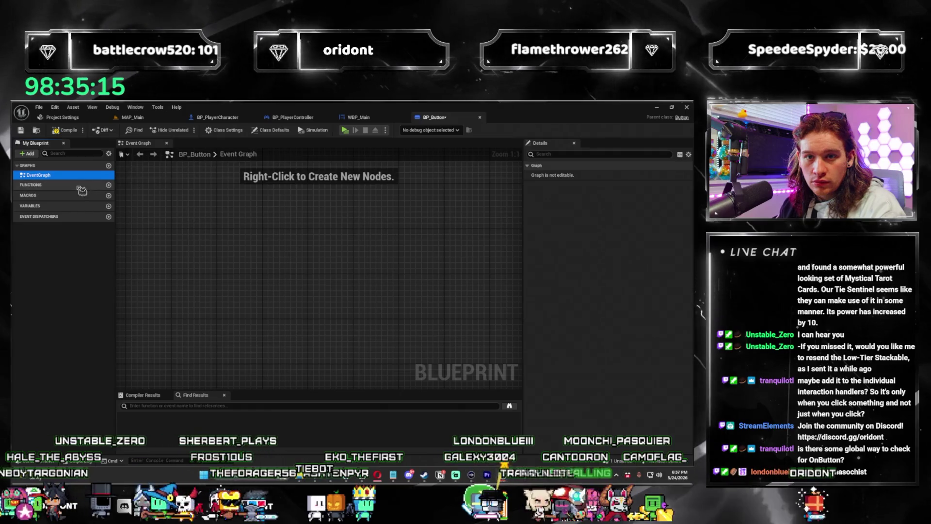
pyautogui.click(305, 246)
pyautogui.scroll(-1, 305, 246)
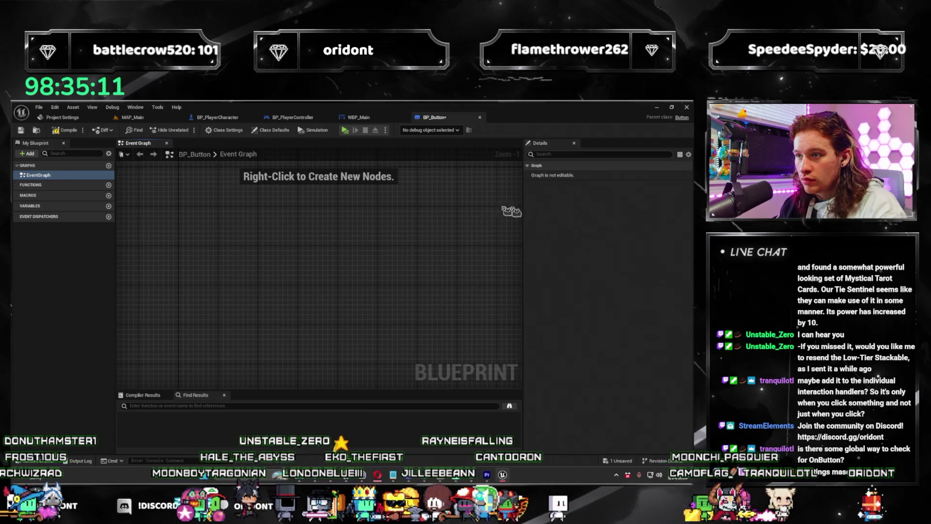
pyautogui.rightClick(184, 244)
pyautogui.write('cli')
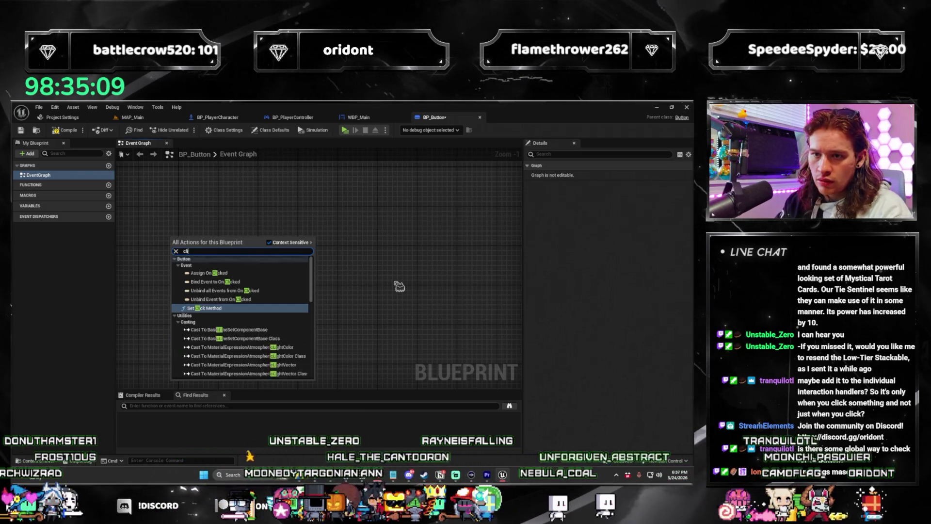
pyautogui.write('pressed')
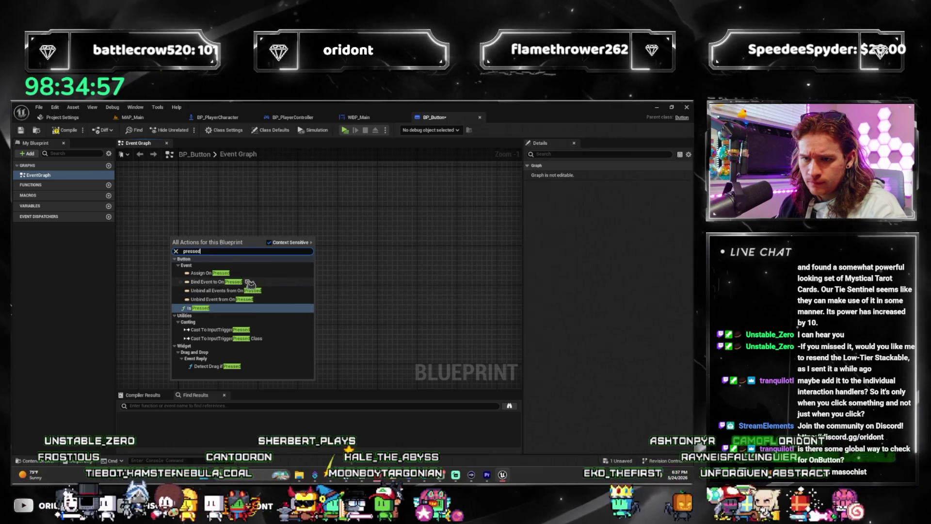
pyautogui.click(209, 273)
pyautogui.moveTo(330, 298); pyautogui.dragTo(434, 293)
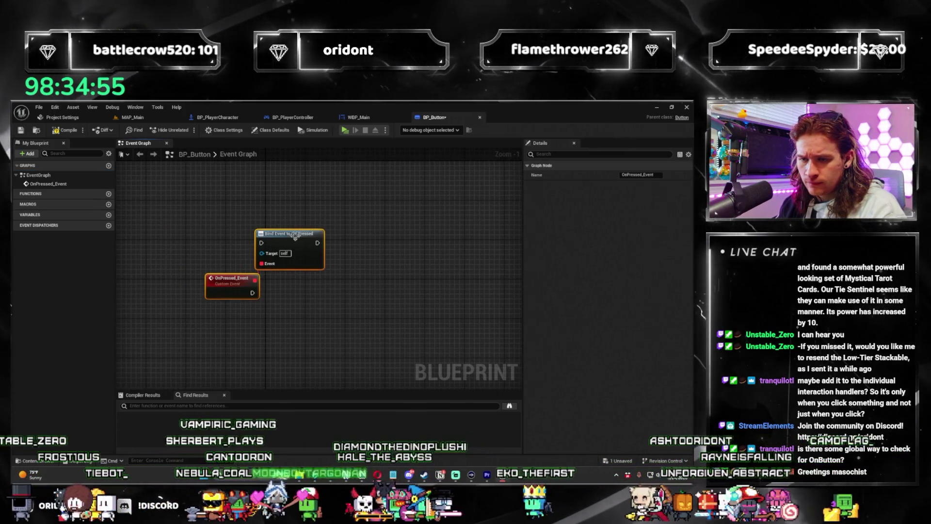
pyautogui.moveTo(311, 248); pyautogui.dragTo(341, 244)
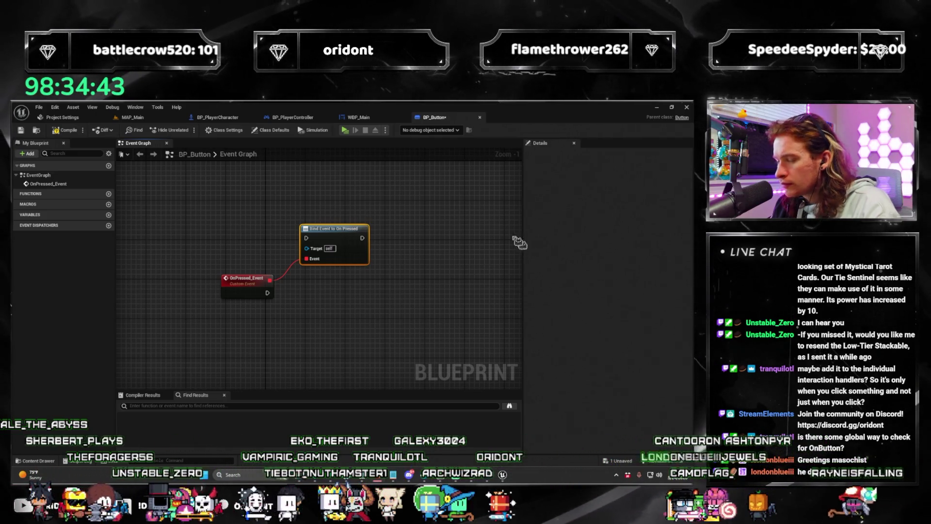
pyautogui.click(374, 122)
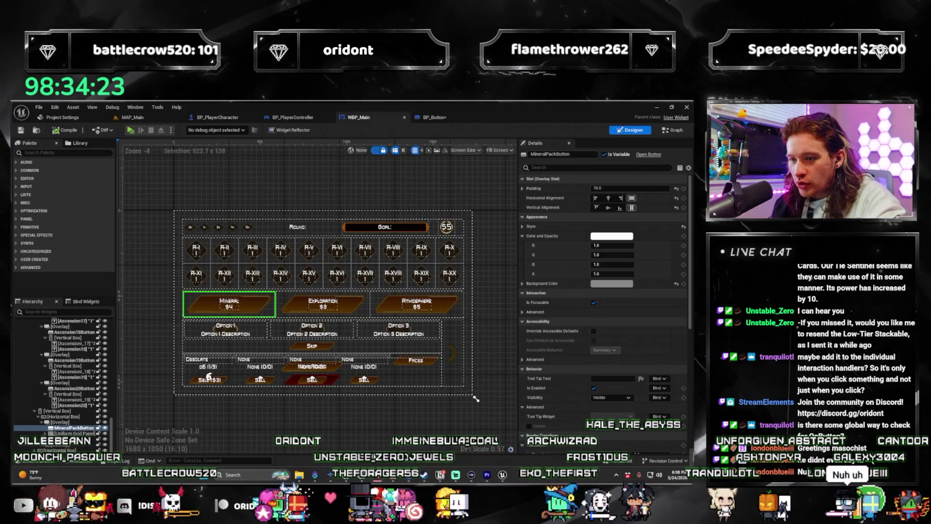
# Step: Replace the bound event nodes in BP_Button's graph with a Left Mouse Button event
pyautogui.click(433, 120)
pyautogui.press('Delete')
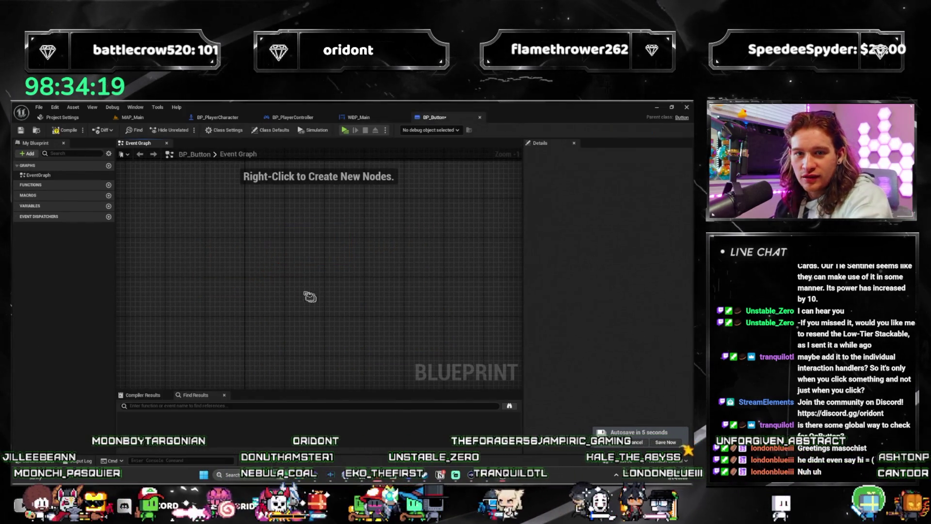
pyautogui.rightClick(243, 258)
pyautogui.write('pres')
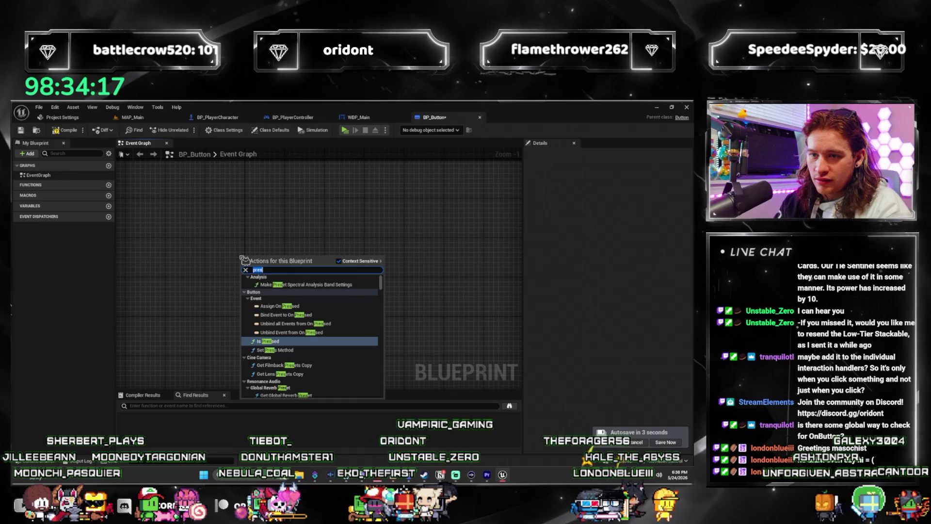
pyautogui.press('BackSpace')
pyautogui.press('BackSpace')
pyautogui.press('BackSpace')
pyautogui.write('mouse')
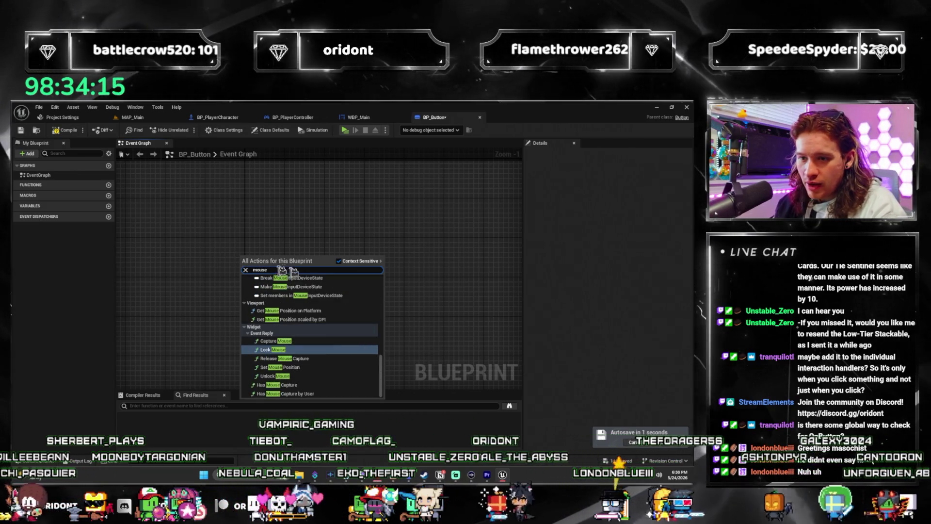
pyautogui.scroll(5, 359, 325)
pyautogui.scroll(4, 359, 329)
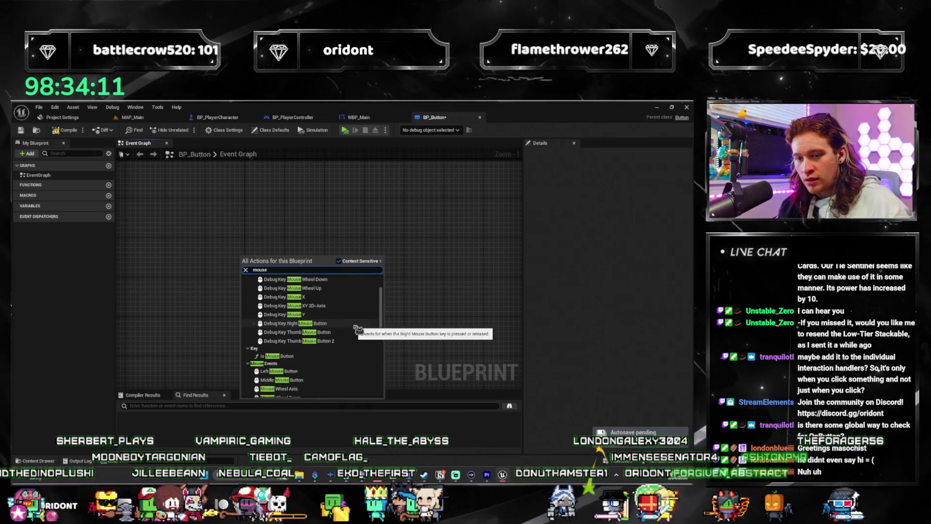
pyautogui.scroll(-3, 358, 329)
pyautogui.scroll(-3, 346, 363)
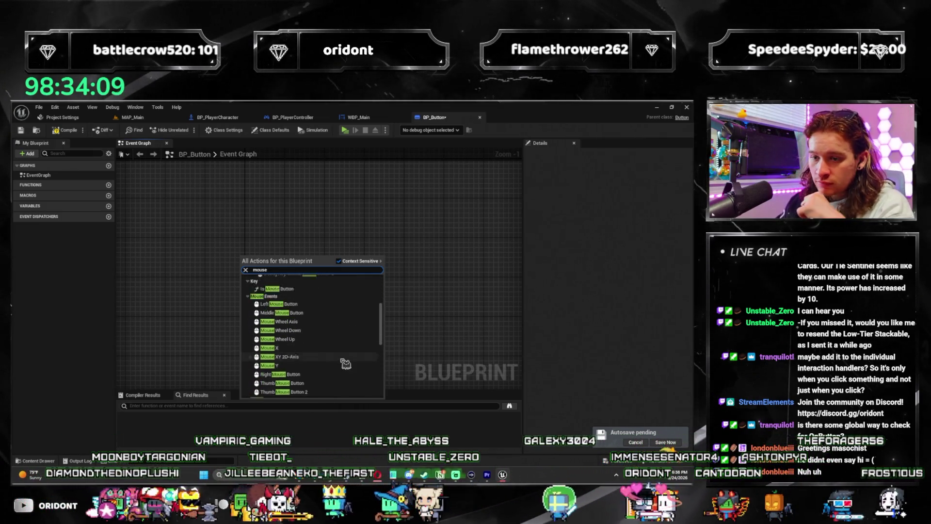
pyautogui.scroll(-2, 323, 360)
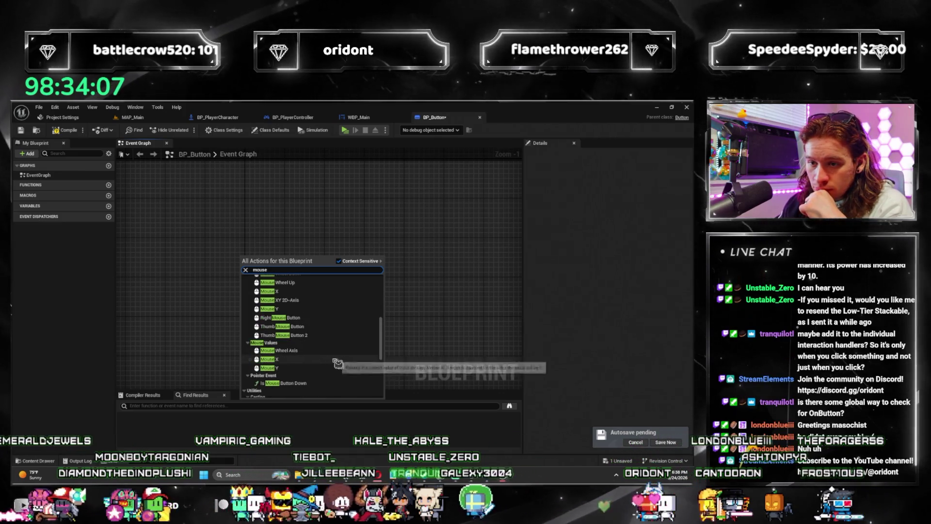
pyautogui.scroll(-3, 321, 359)
pyautogui.scroll(-3, 335, 356)
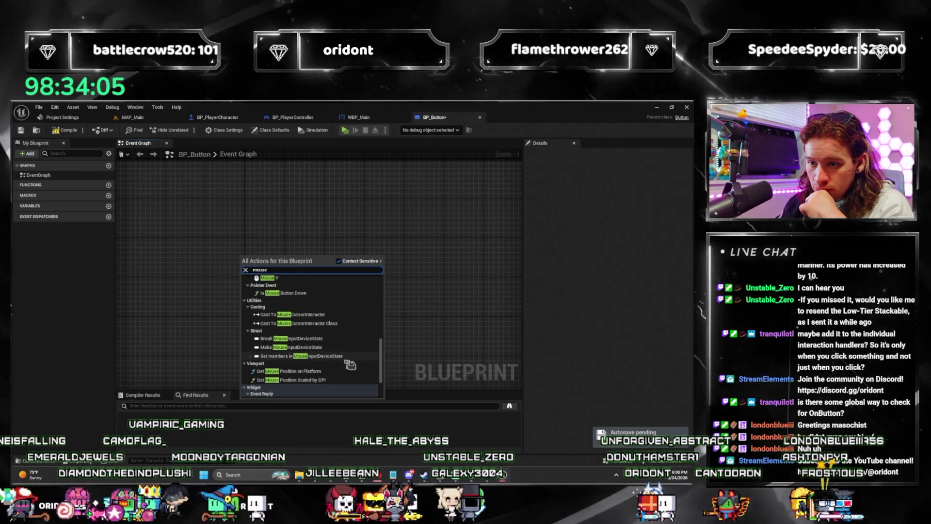
pyautogui.scroll(3, 336, 357)
pyautogui.scroll(3, 357, 364)
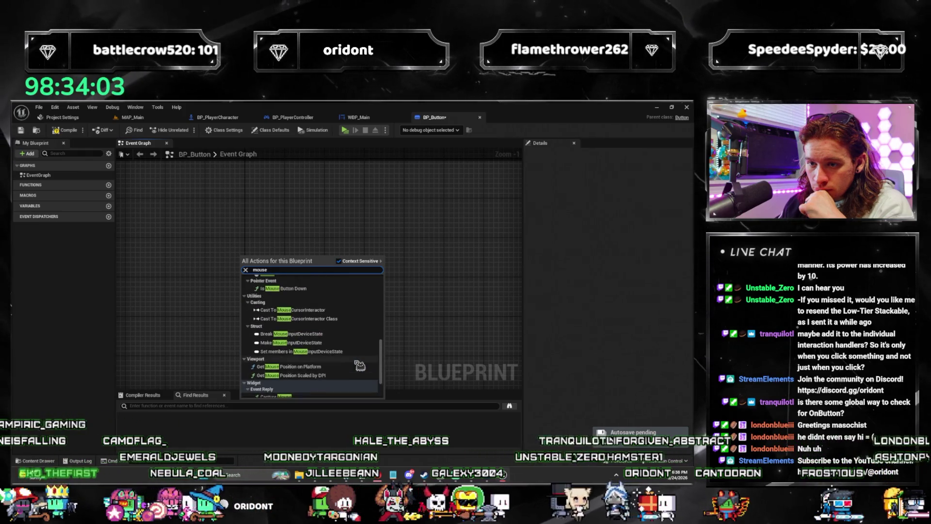
pyautogui.press('BackSpace')
pyautogui.press('BackSpace')
pyautogui.press('BackSpace')
pyautogui.write('lef')
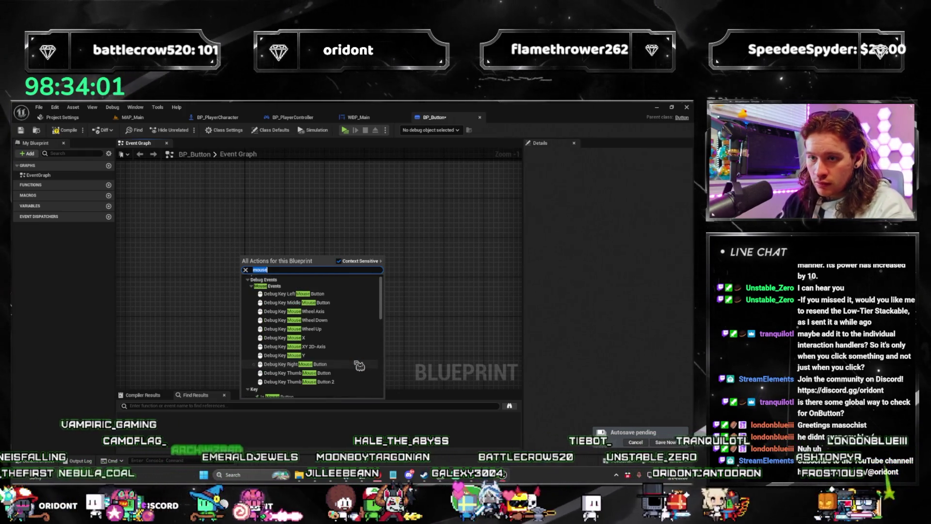
pyautogui.write('t mo')
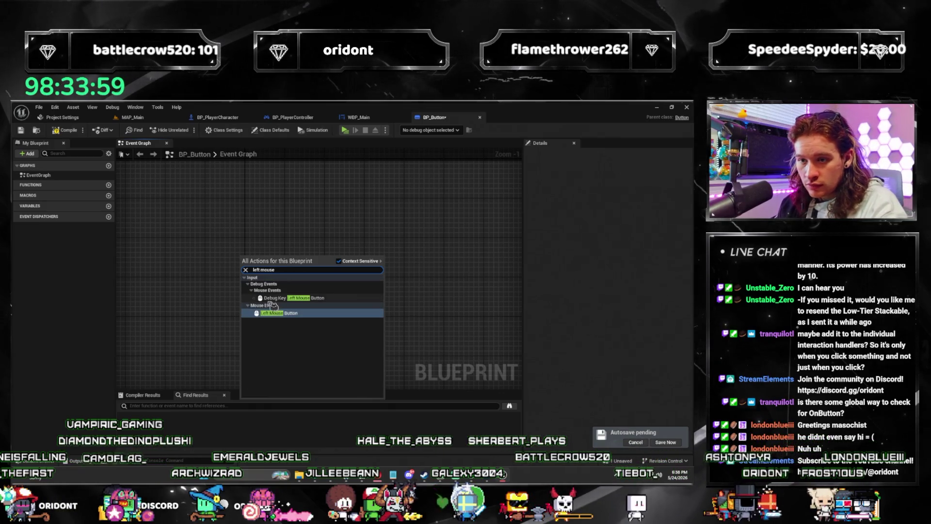
pyautogui.click(286, 313)
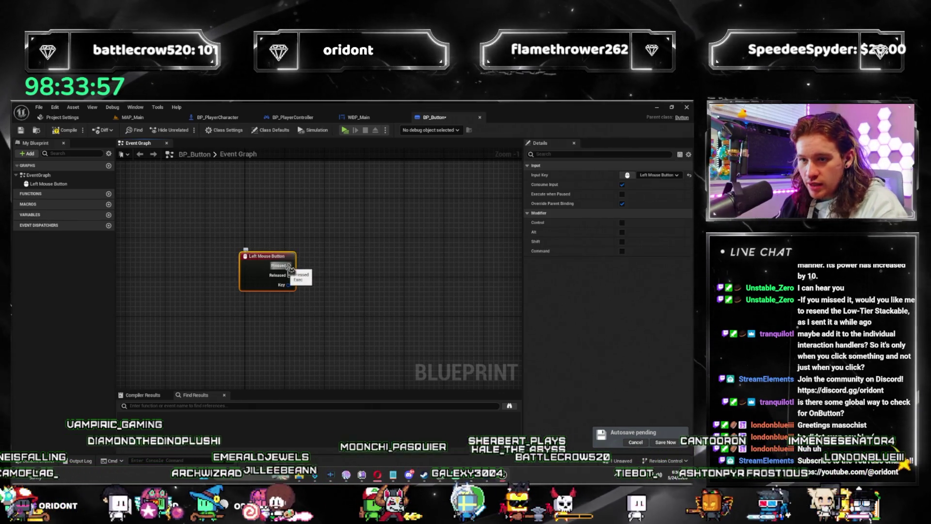
# Step: Wire the Released pin to a Print String node with the message 'Clicked da button'
pyautogui.moveTo(289, 275); pyautogui.dragTo(359, 276)
pyautogui.write('click')
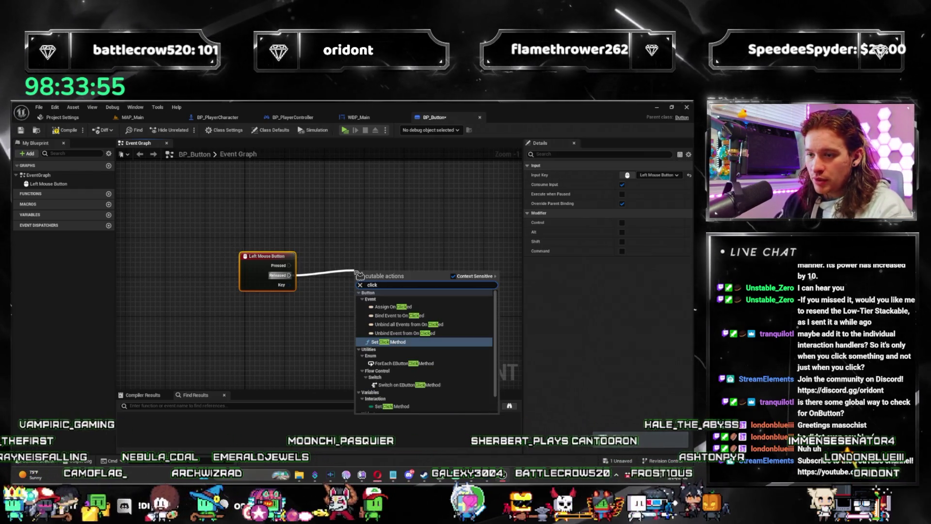
pyautogui.press('Escape')
pyautogui.moveTo(289, 275); pyautogui.dragTo(411, 278)
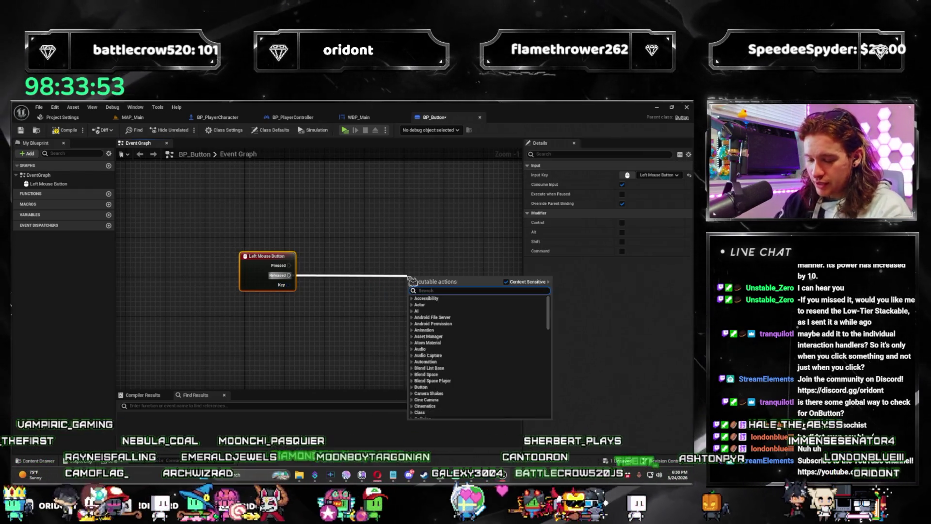
pyautogui.write('play sound')
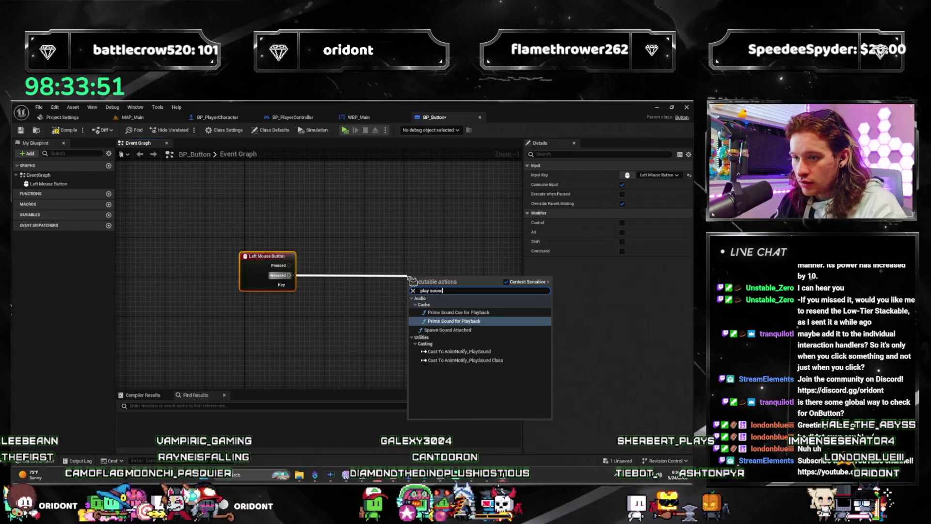
pyautogui.press('Escape')
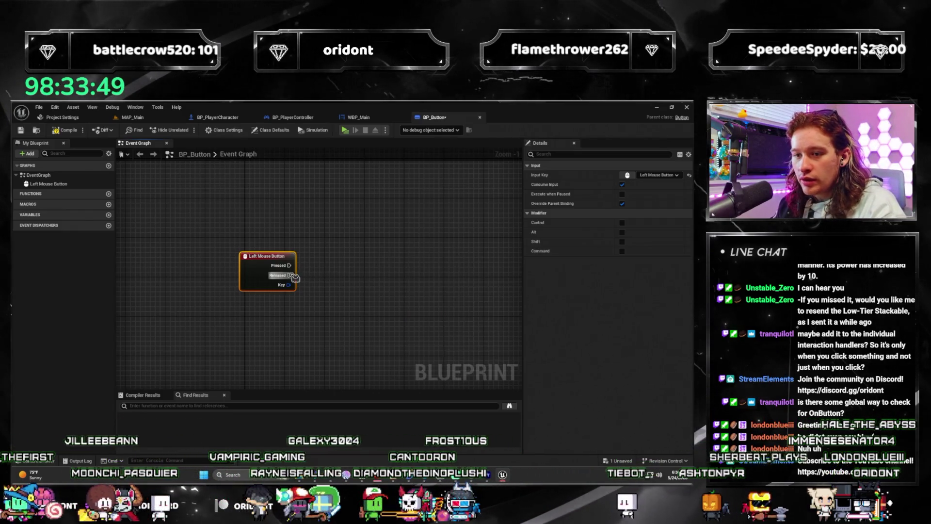
pyautogui.moveTo(291, 275); pyautogui.dragTo(359, 277)
pyautogui.write('print')
pyautogui.press('Return')
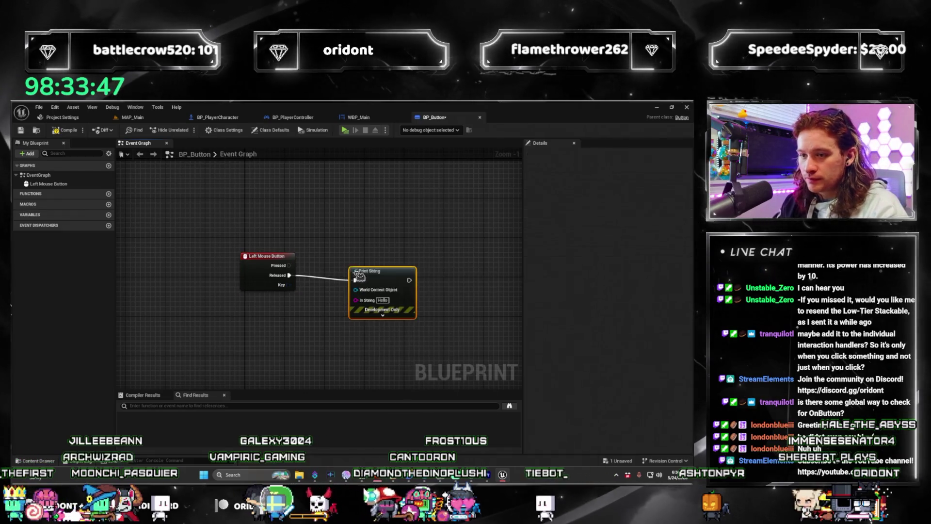
pyautogui.click(382, 300)
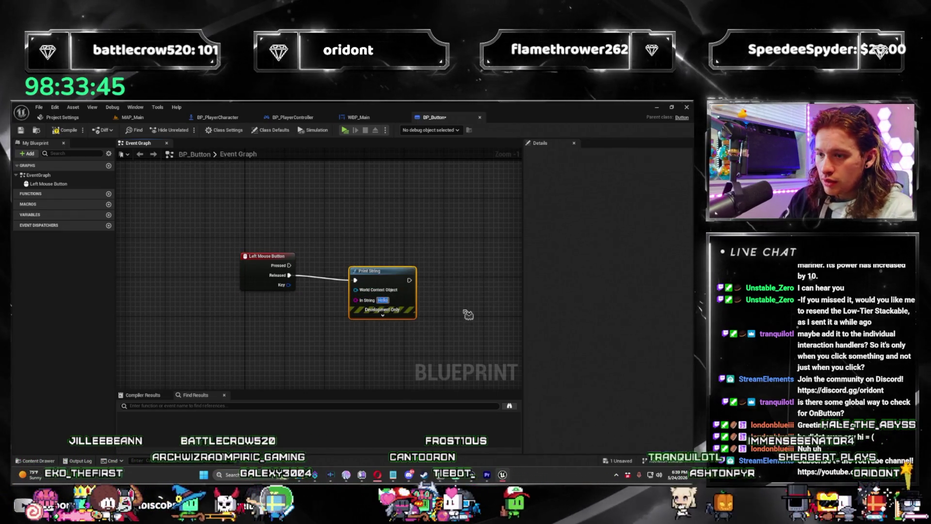
pyautogui.write('Clicked da button')
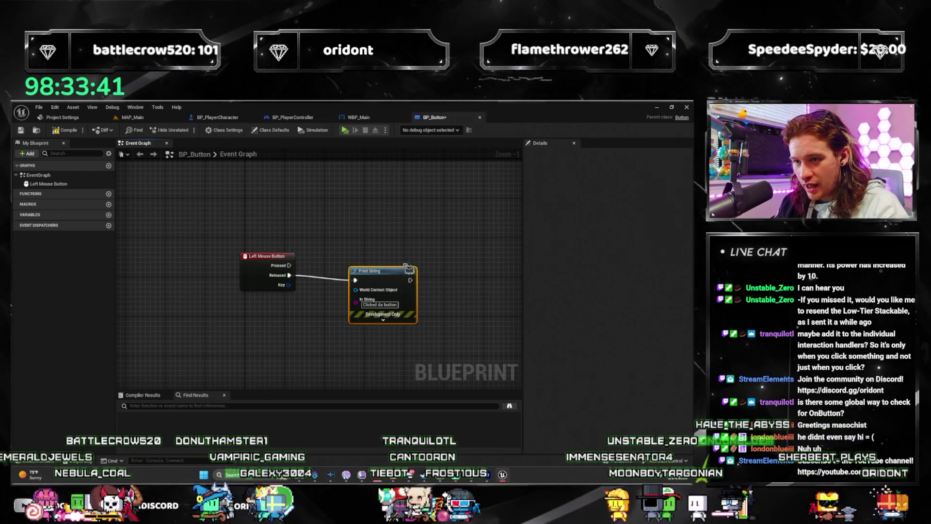
pyautogui.moveTo(407, 268); pyautogui.dragTo(407, 263)
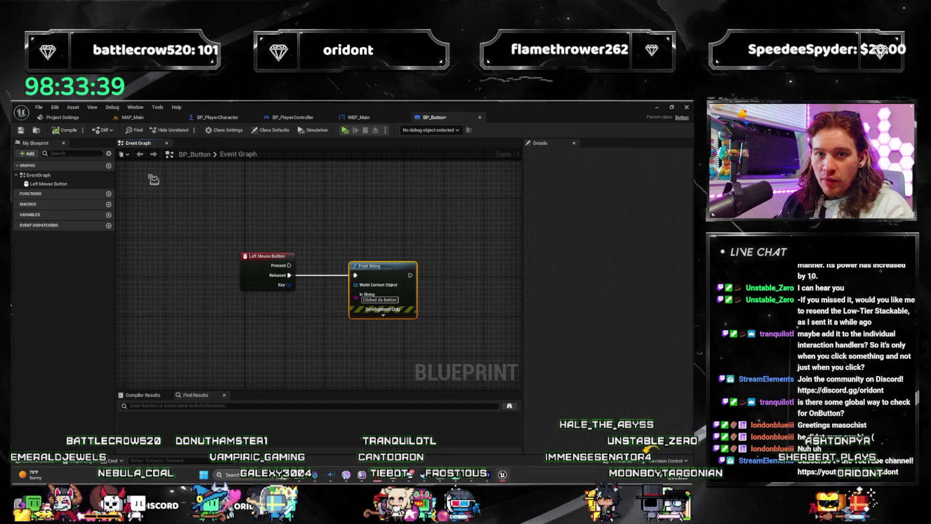
pyautogui.click(359, 117)
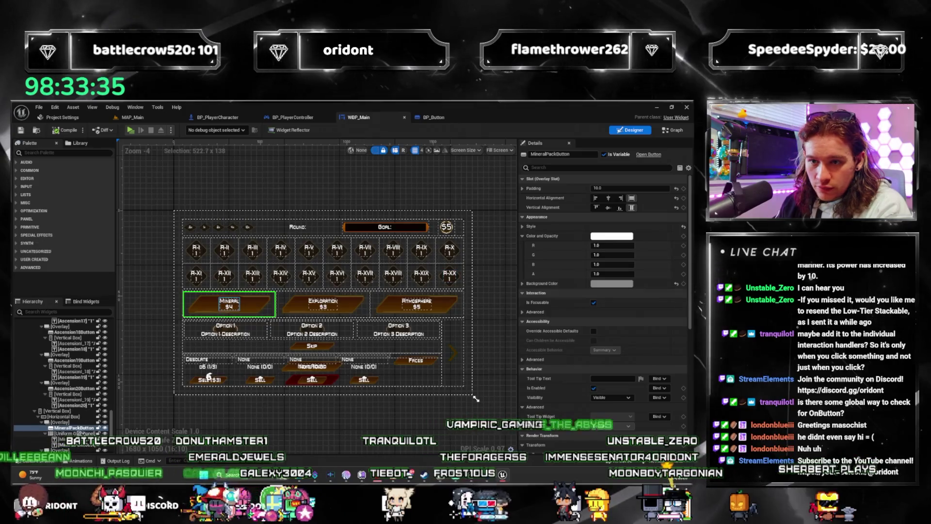
# Step: Find bp_button in the Palette and drop a BP Button into the Hierarchy beside MineralPackButton
pyautogui.rightClick(88, 429)
pyautogui.moveTo(148, 400)
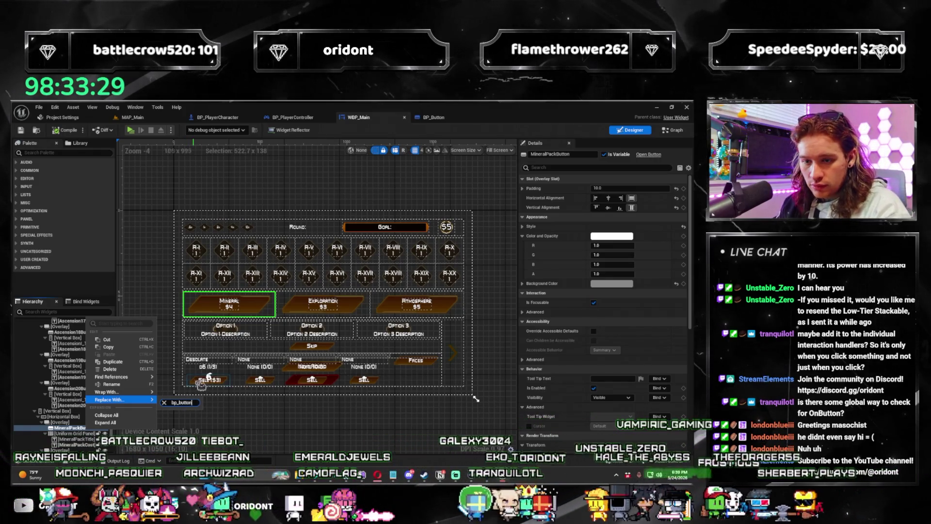
pyautogui.click(52, 152)
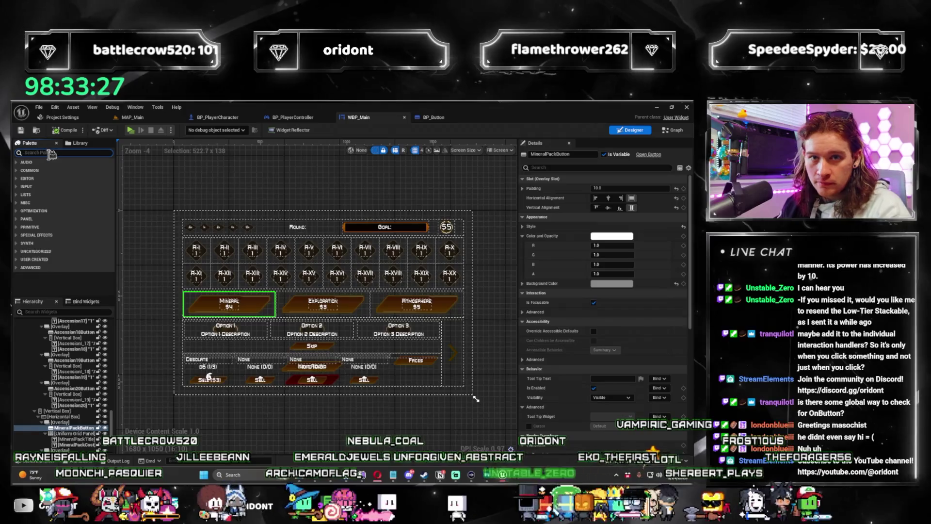
pyautogui.write('bp_button')
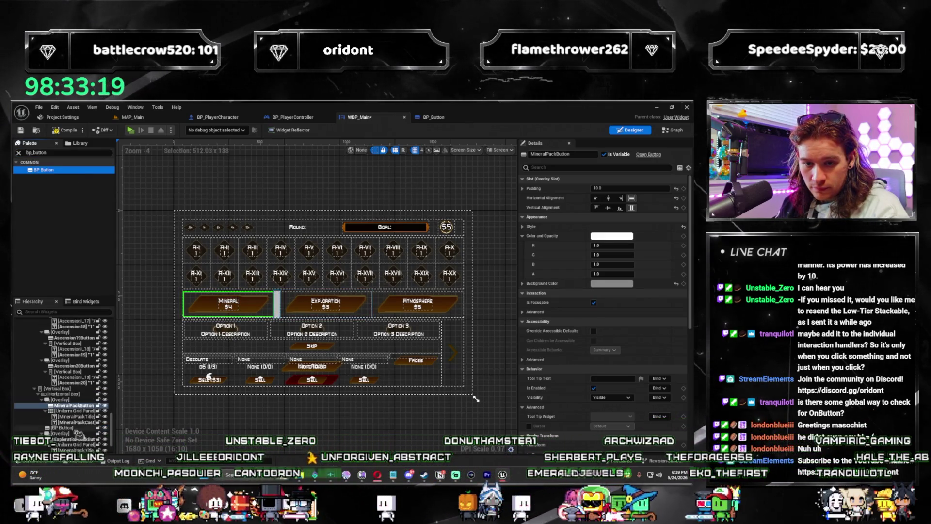
pyautogui.moveTo(72, 434); pyautogui.dragTo(88, 411)
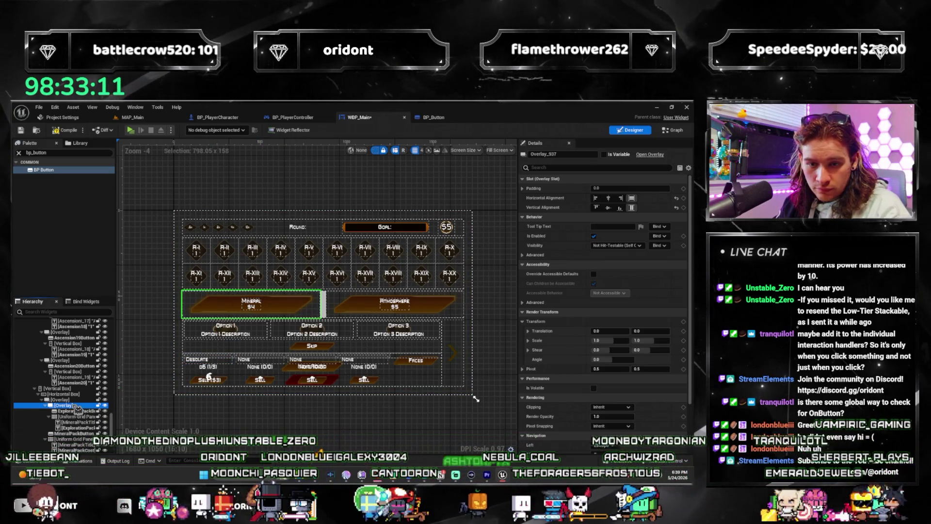
pyautogui.click(88, 412)
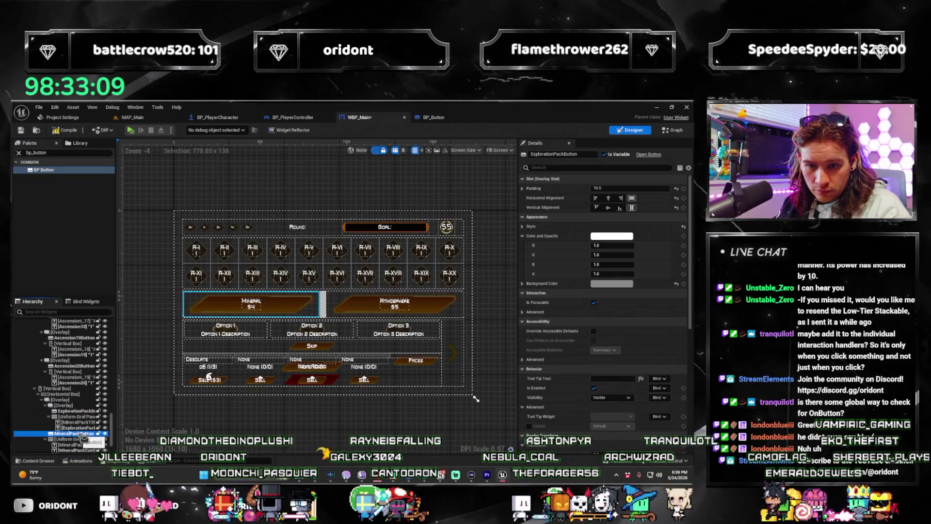
pyautogui.hotkey('ctrl', 'z')
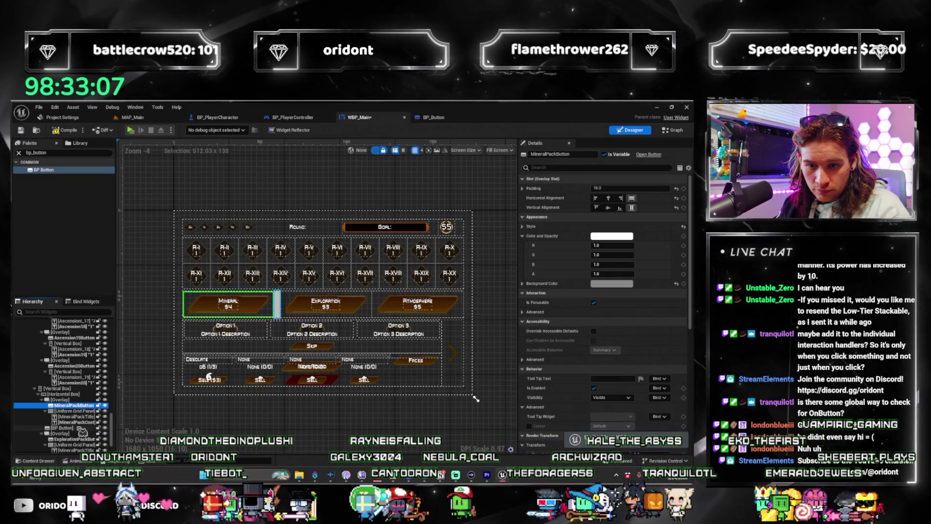
pyautogui.moveTo(72, 410); pyautogui.dragTo(71, 408)
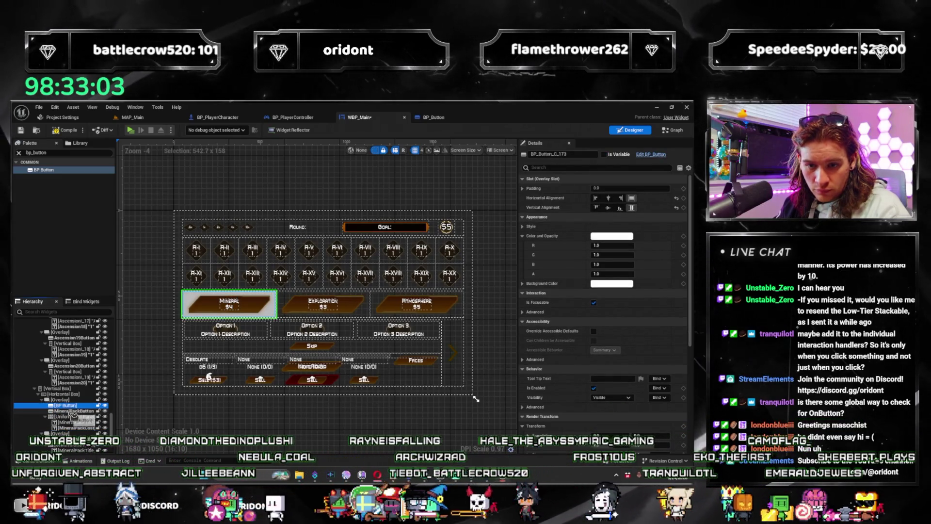
pyautogui.scroll(4, 171, 313)
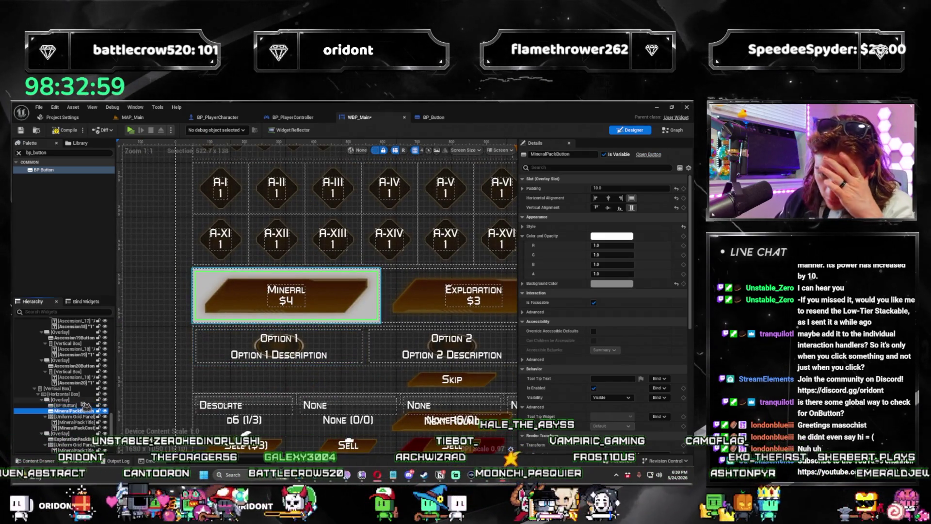
# Step: Replace the MineralPackButton widget with BP_Button and select the new BP Button row
pyautogui.rightClick(75, 413)
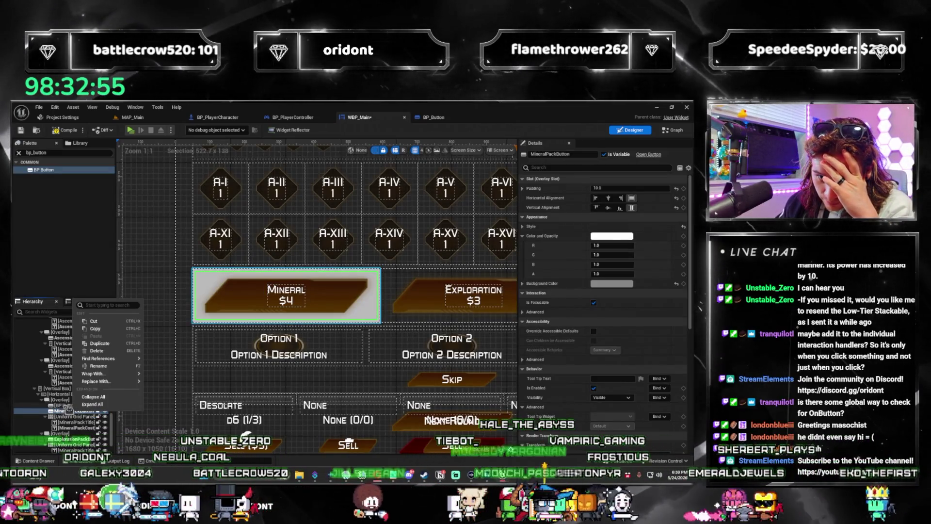
pyautogui.moveTo(119, 383)
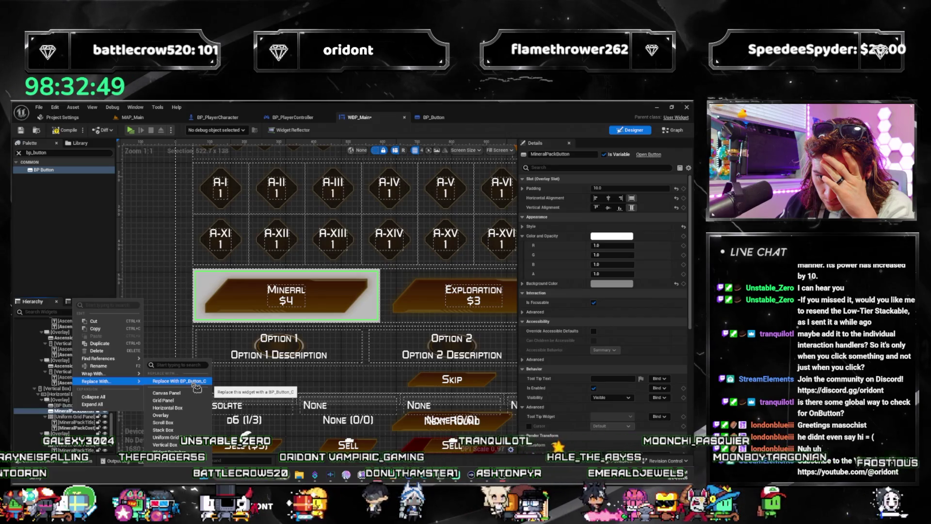
pyautogui.click(195, 382)
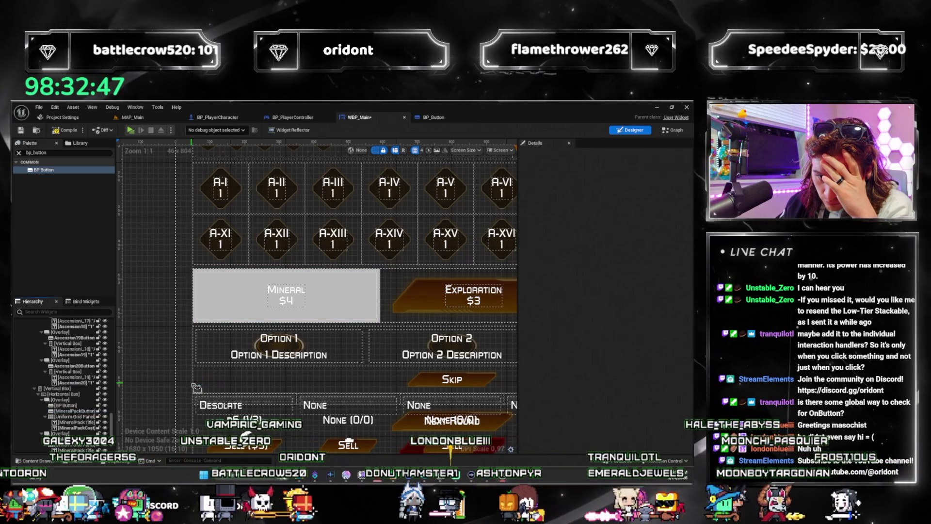
pyautogui.hotkey('ctrl', 'z')
pyautogui.rightClick(107, 410)
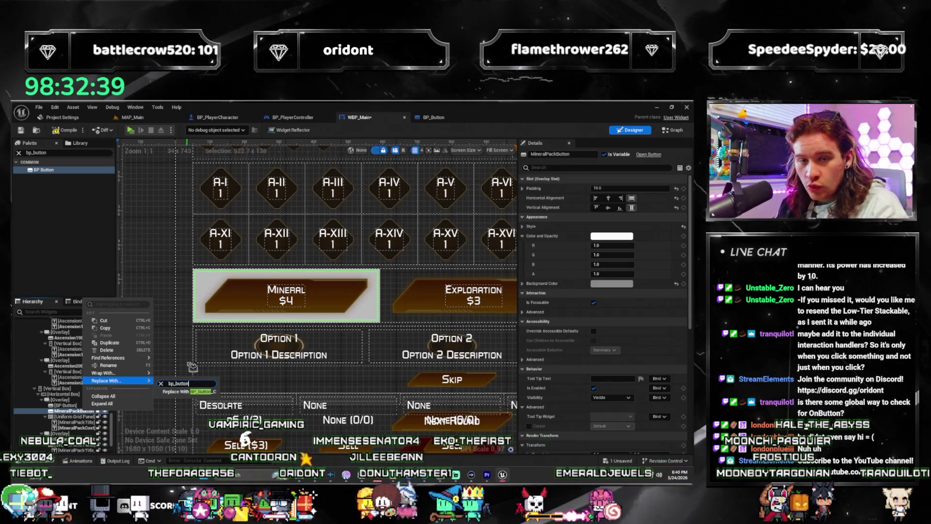
pyautogui.click(189, 392)
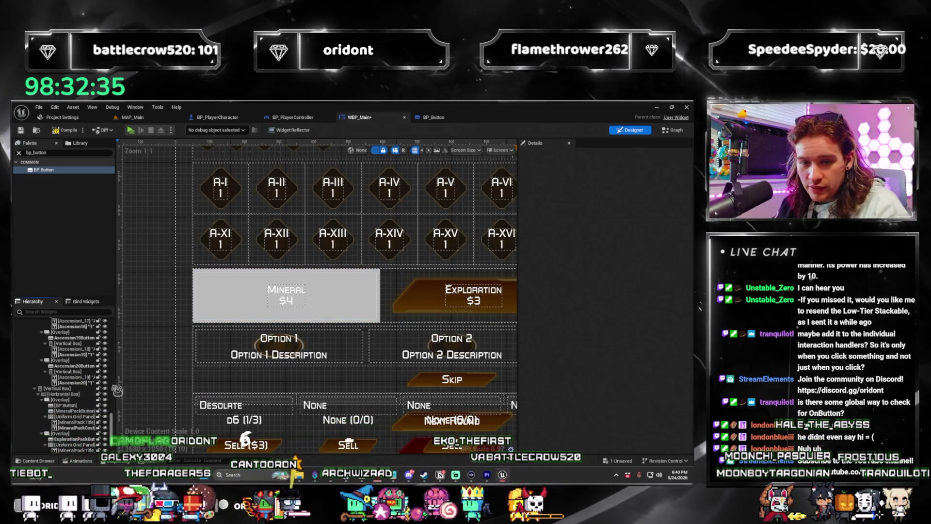
pyautogui.click(91, 407)
pyautogui.rightClick(90, 408)
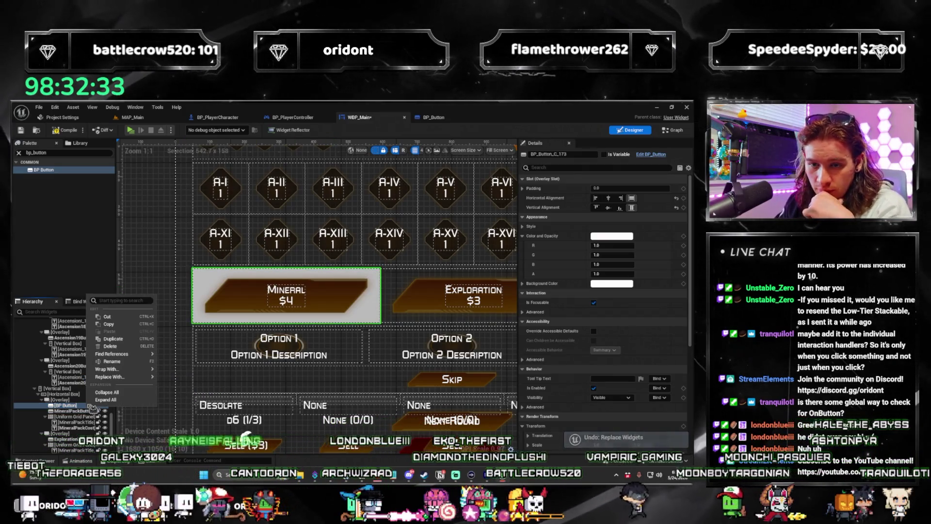
# Step: Select the MineralPackButton widget and check the Details panel's display settings
pyautogui.moveTo(135, 370)
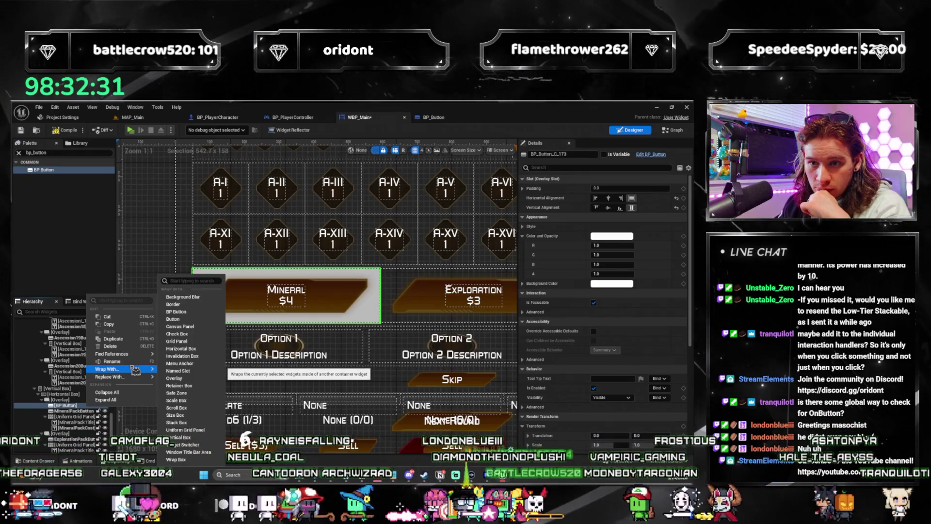
pyautogui.click(70, 412)
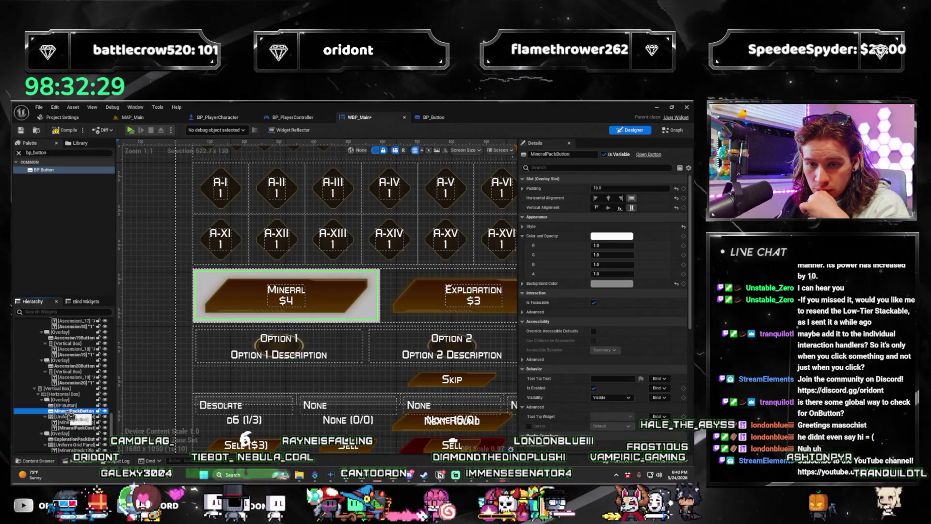
pyautogui.rightClick(73, 411)
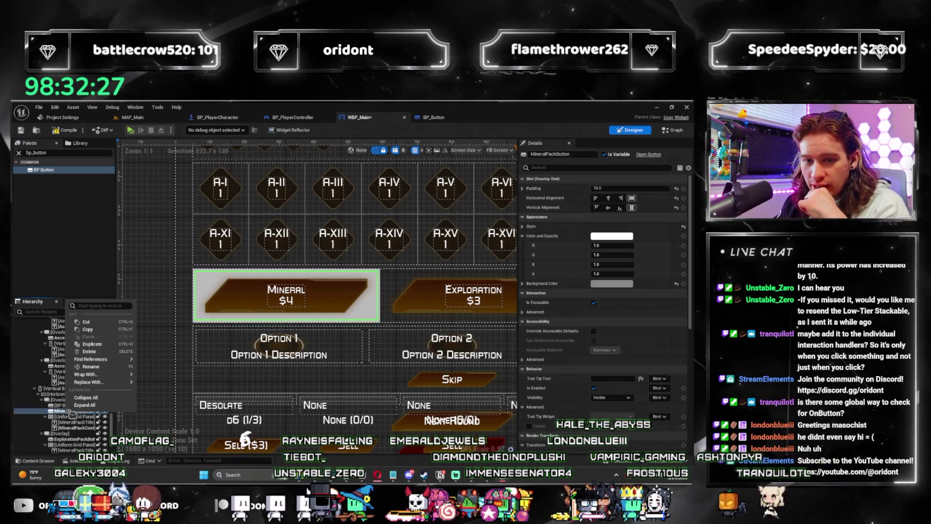
pyautogui.press('Escape')
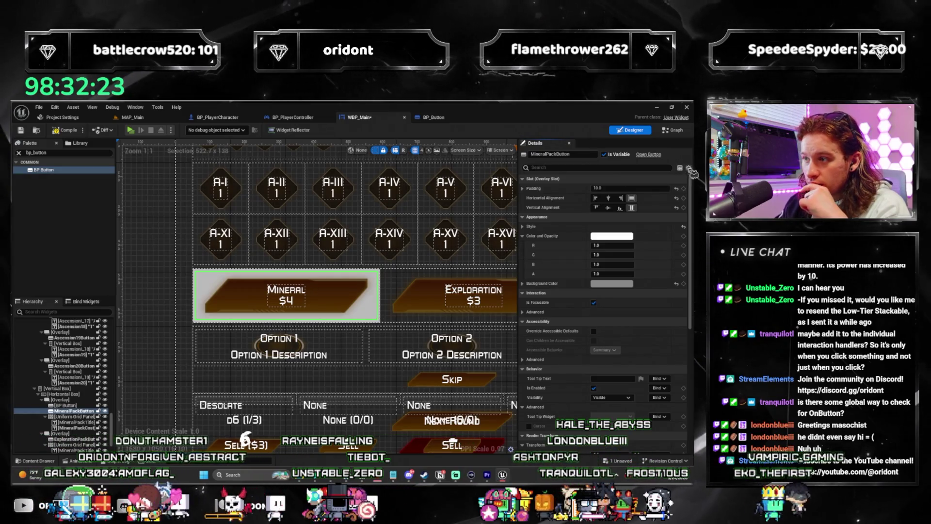
pyautogui.click(690, 170)
pyautogui.press('Escape')
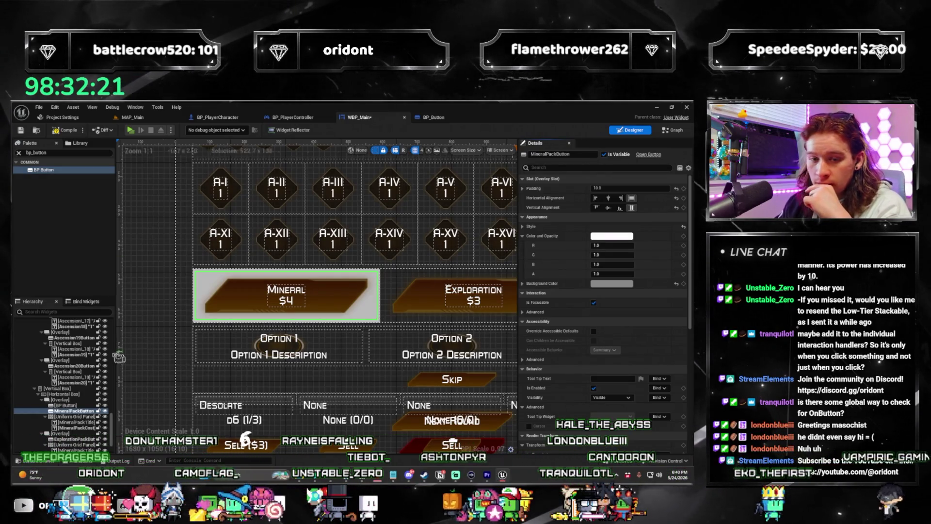
# Step: Copy MineralPackButton and paste it inside BP Button as MineralPackButton_1, then reselect the original
pyautogui.rightClick(76, 416)
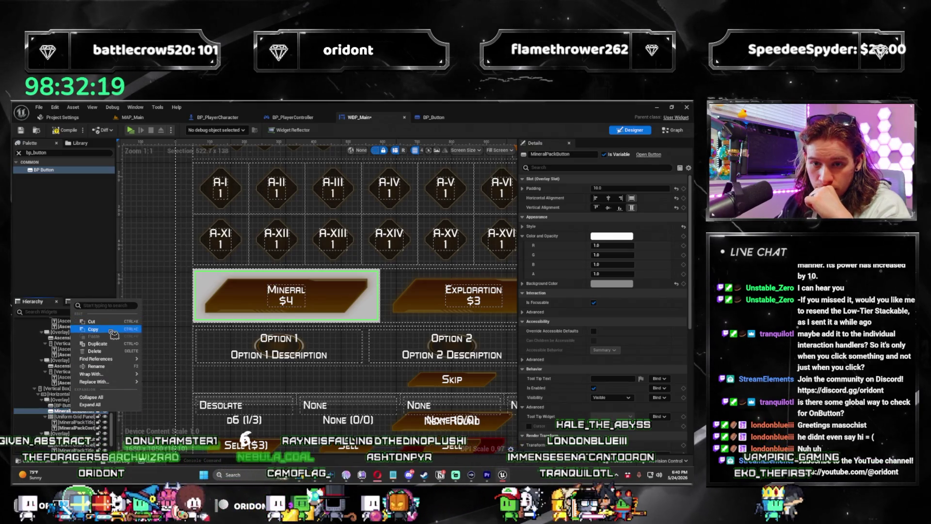
pyautogui.click(92, 329)
pyautogui.hotkey('ctrl', 'v')
pyautogui.rightClick(68, 406)
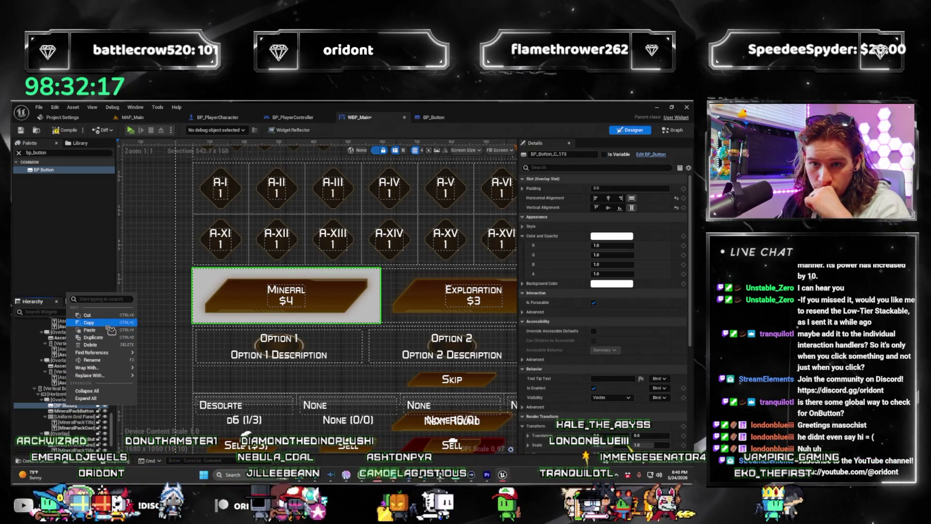
pyautogui.click(111, 330)
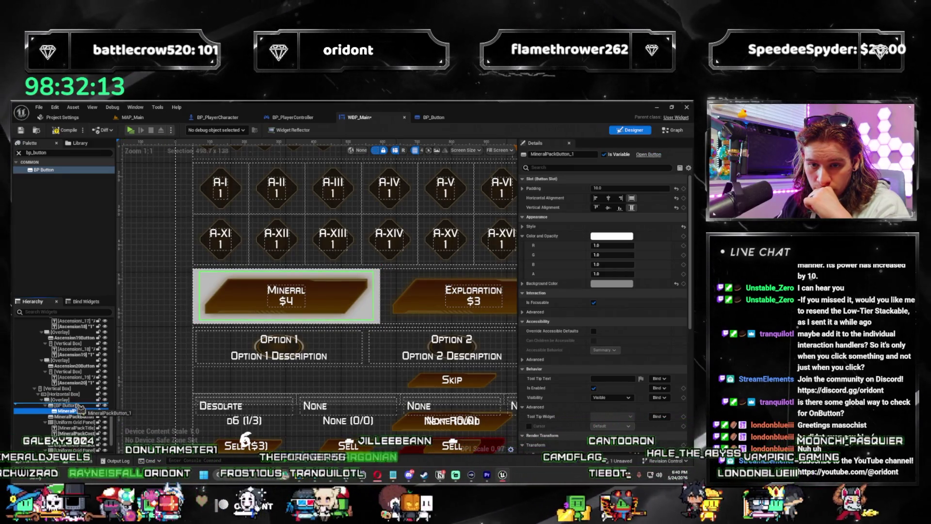
pyautogui.moveTo(80, 409); pyautogui.dragTo(79, 408)
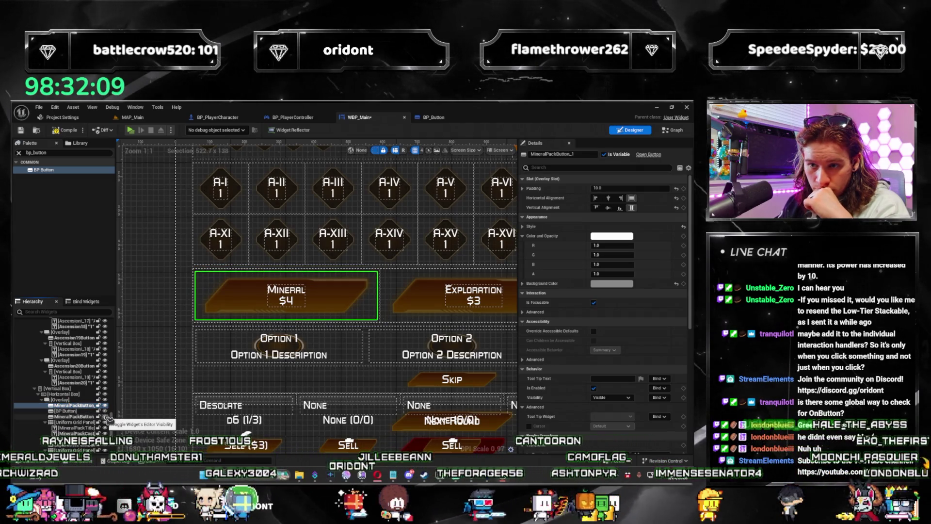
pyautogui.hotkey('ctrl', 'z')
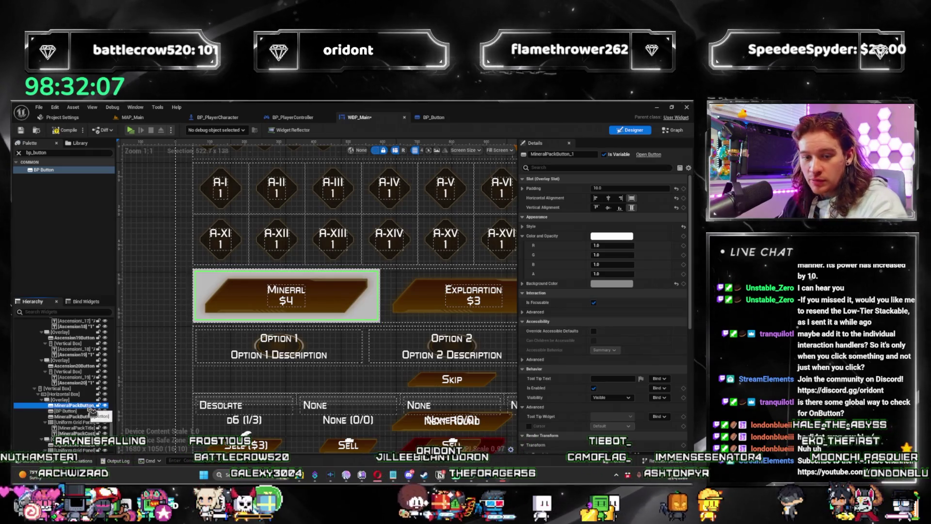
pyautogui.click(85, 411)
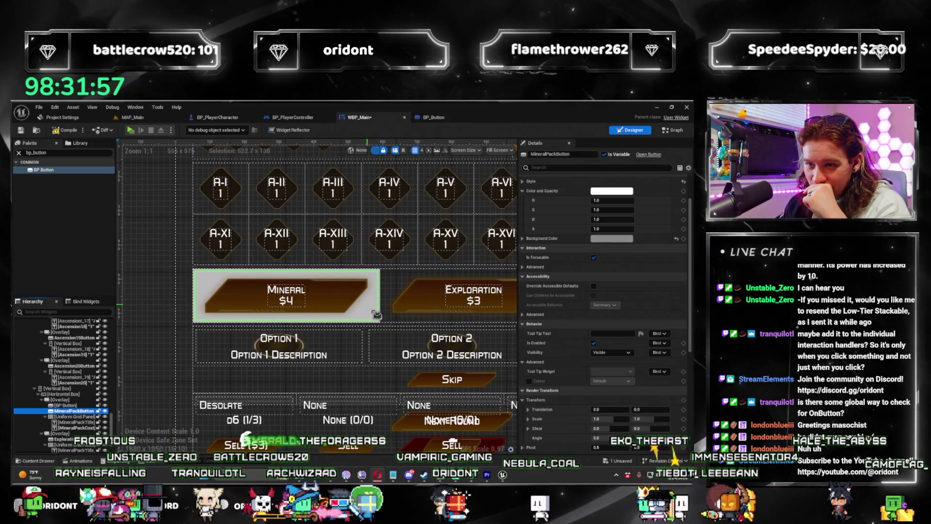
# Step: Hide the original MineralPackButton and play-test buying a Mineral pack
pyautogui.click(105, 410)
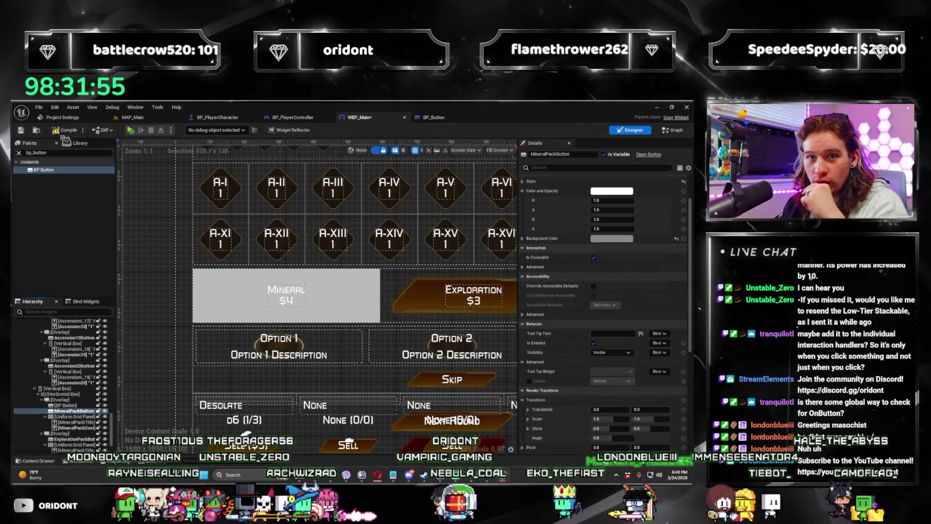
pyautogui.click(131, 130)
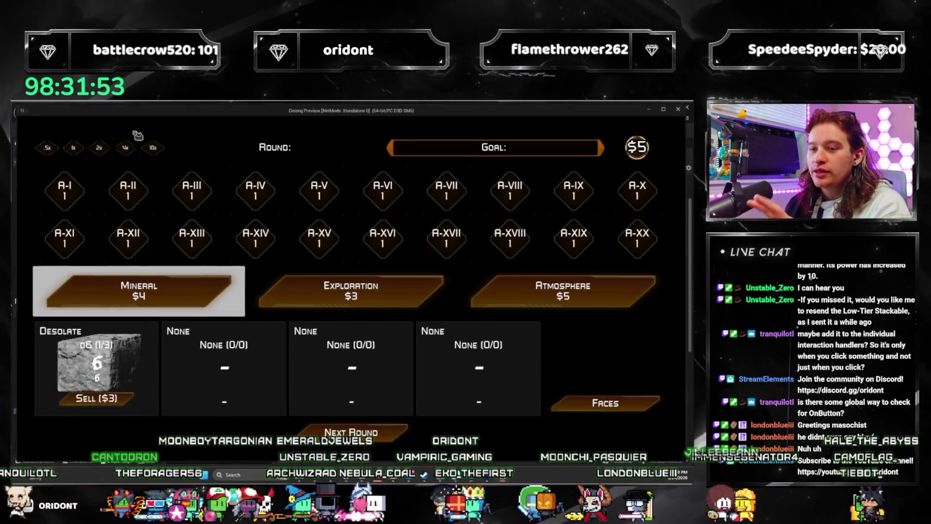
pyautogui.click(237, 310)
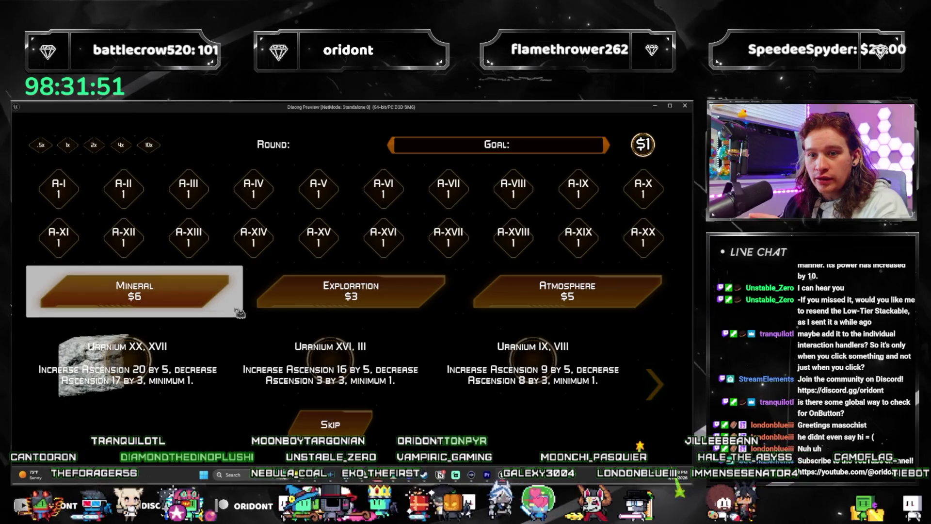
pyautogui.click(330, 425)
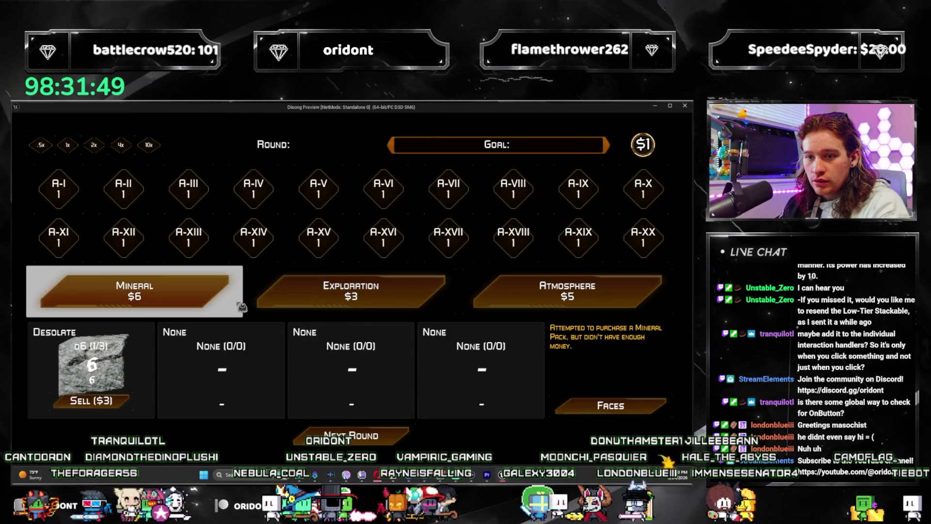
pyautogui.press('Escape')
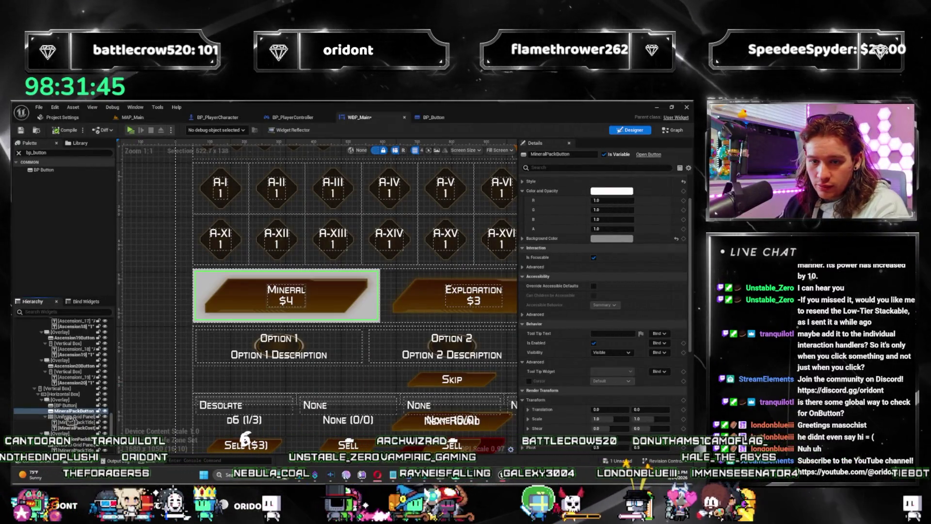
# Step: Filter Details for Visibility, then play-test again, clicking Mineral $4 until Hello messages print
pyautogui.click(593, 168)
pyautogui.write('visib')
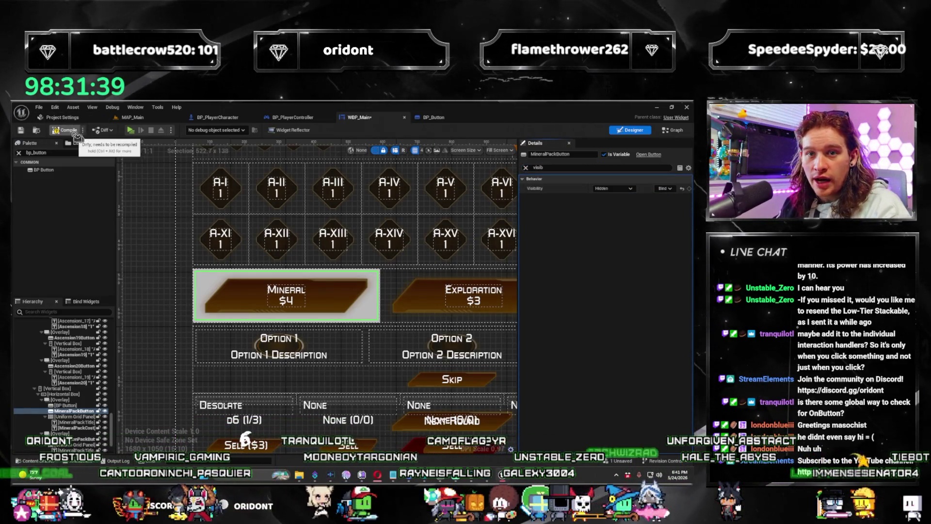
pyautogui.click(130, 130)
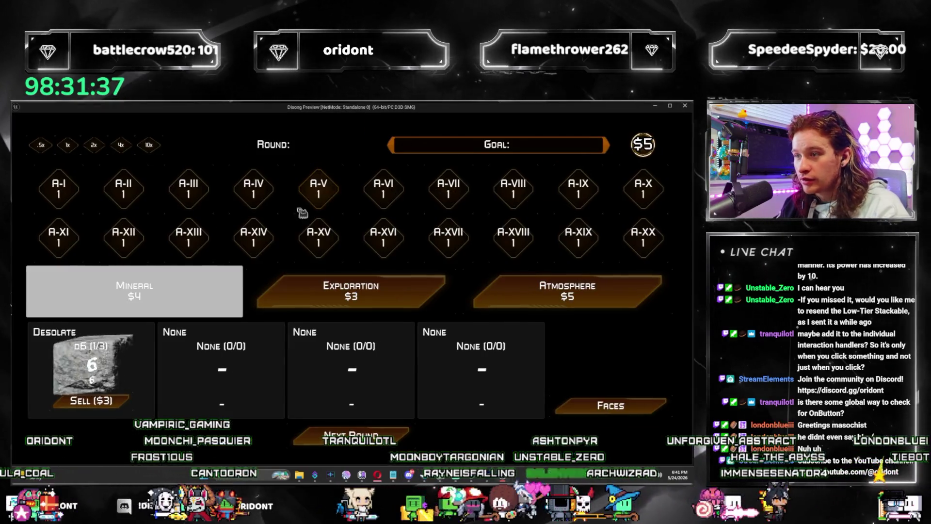
pyautogui.click(204, 293)
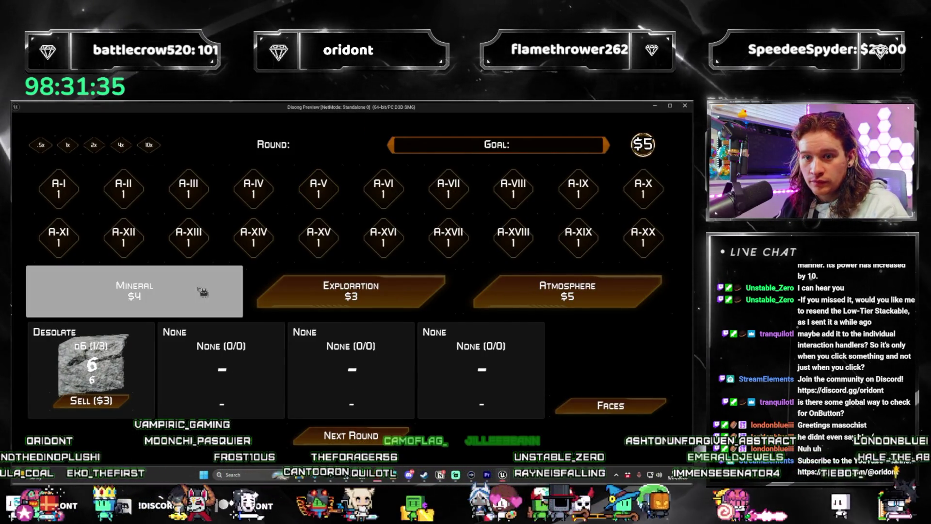
pyautogui.click(145, 291)
pyautogui.click(107, 290)
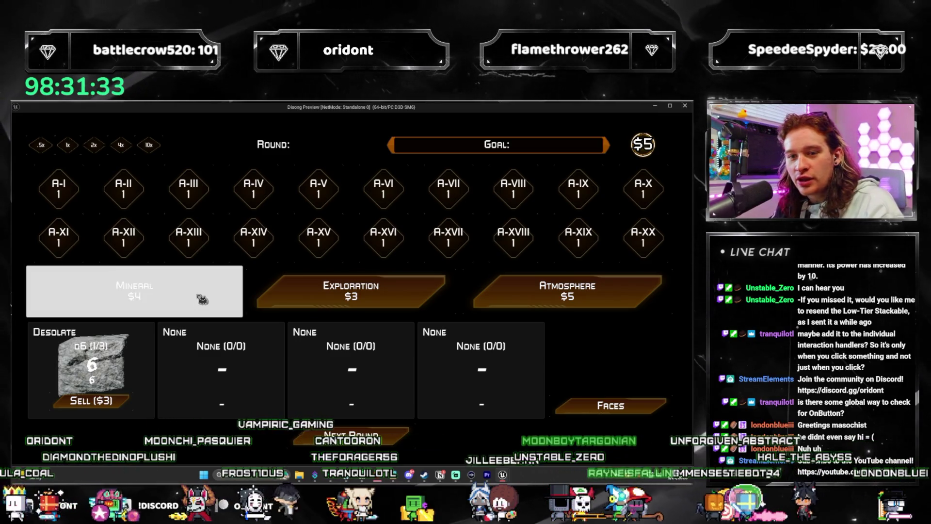
pyautogui.click(194, 305)
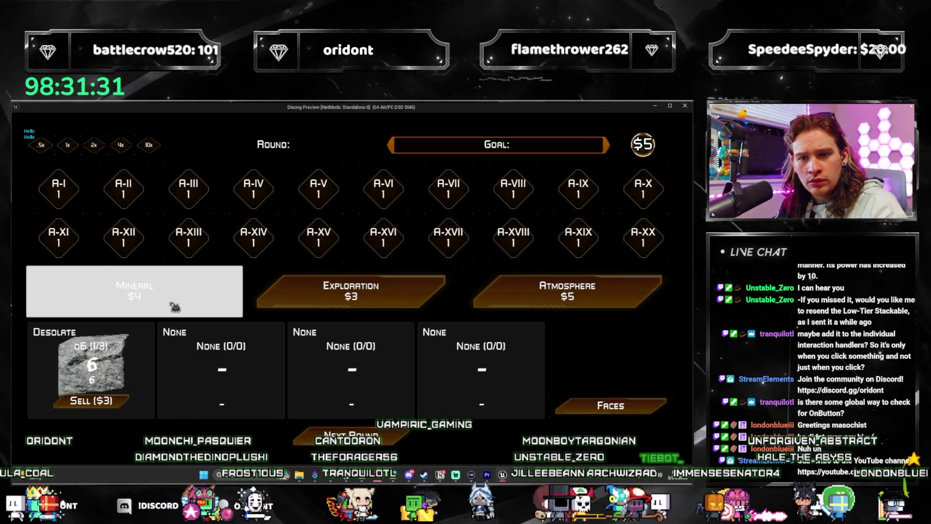
pyautogui.moveTo(174, 307); pyautogui.dragTo(142, 293)
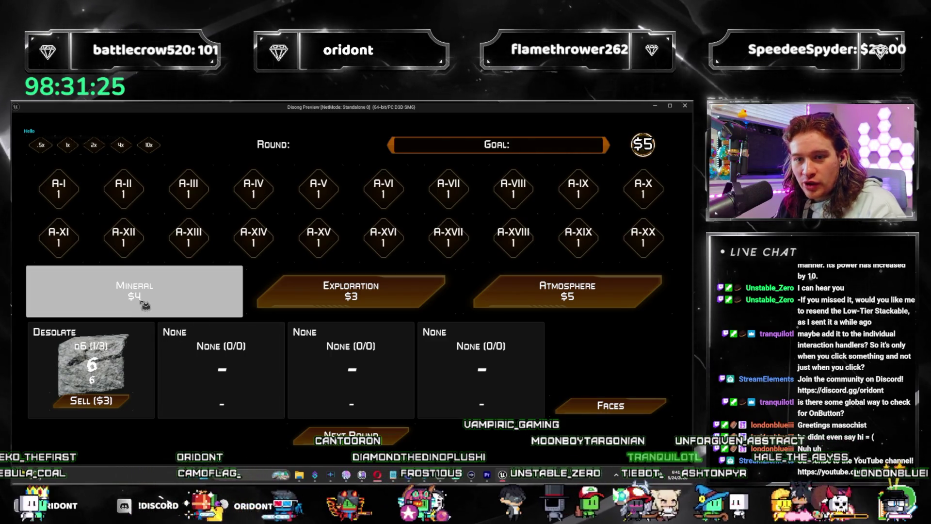
pyautogui.click(136, 294)
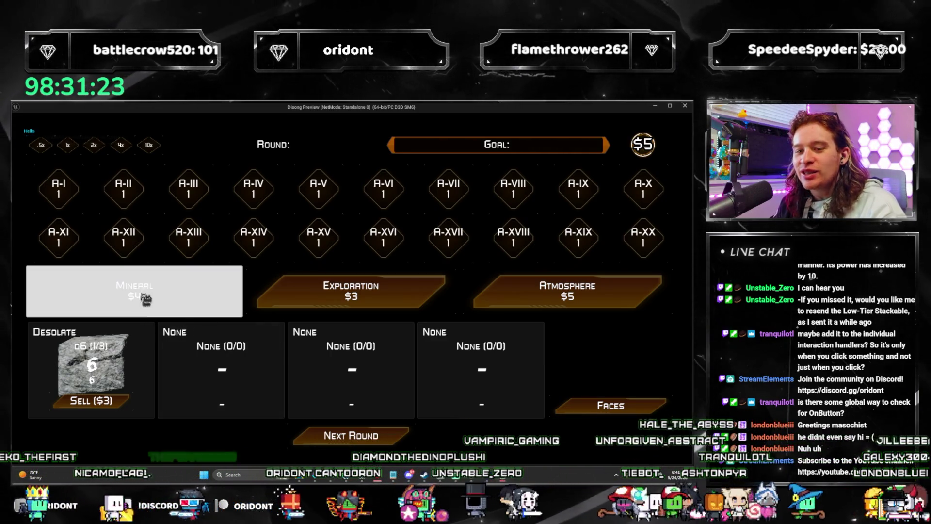
pyautogui.click(149, 293)
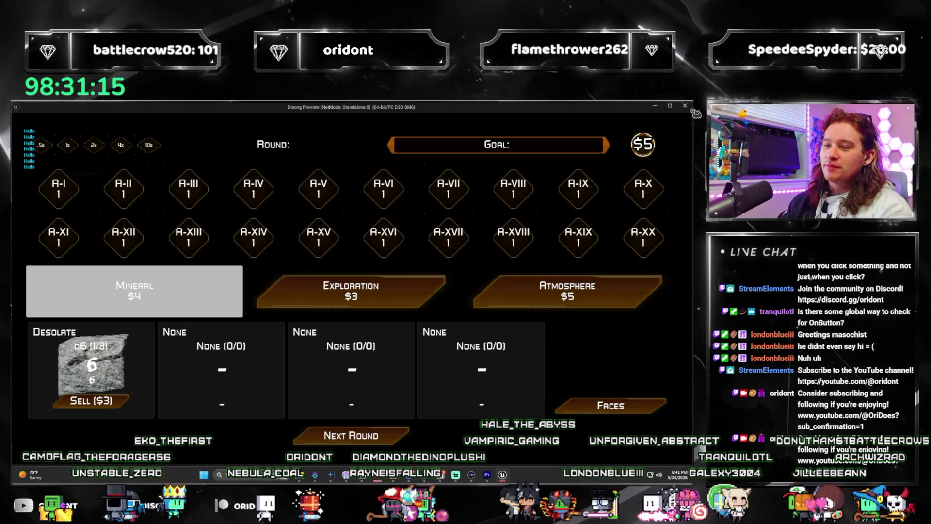
pyautogui.press('Escape')
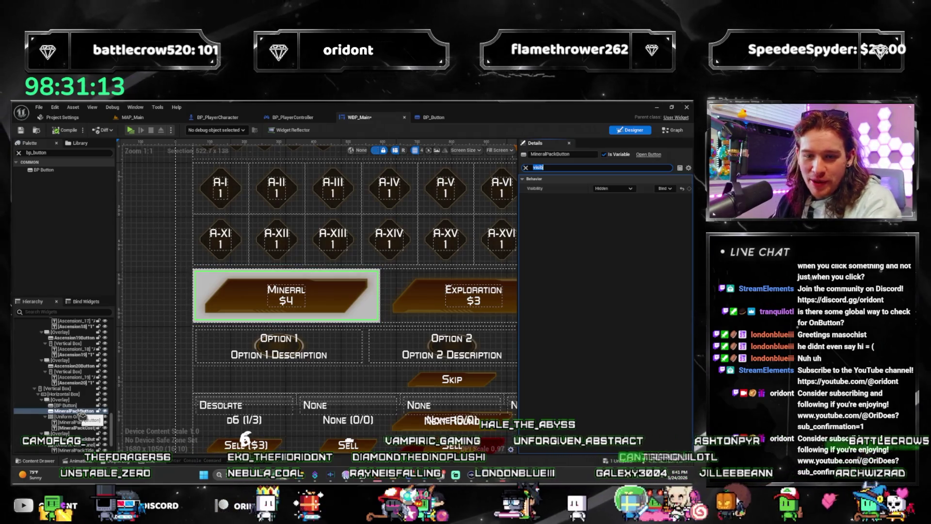
# Step: Delete the BP Button widget, adjust MineralPackButton's visibility, and save WBP_Main
pyautogui.press('Delete')
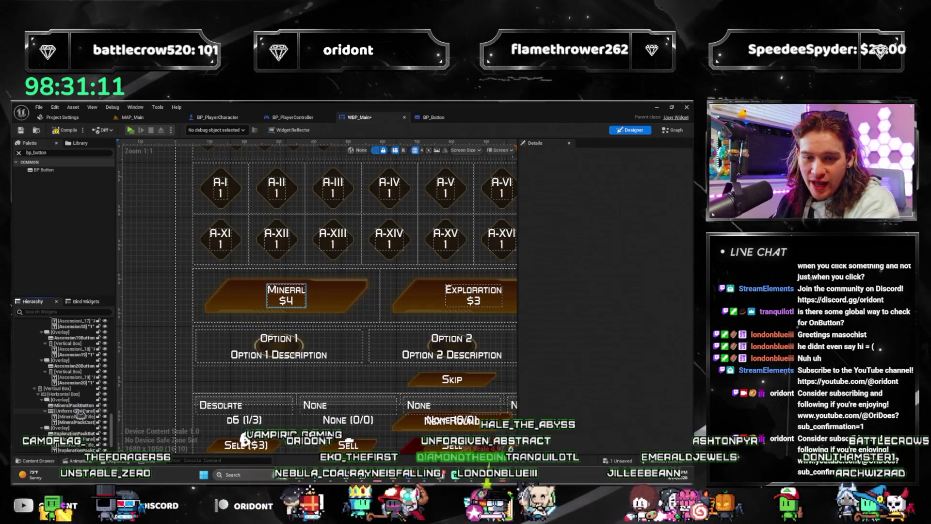
pyautogui.click(73, 405)
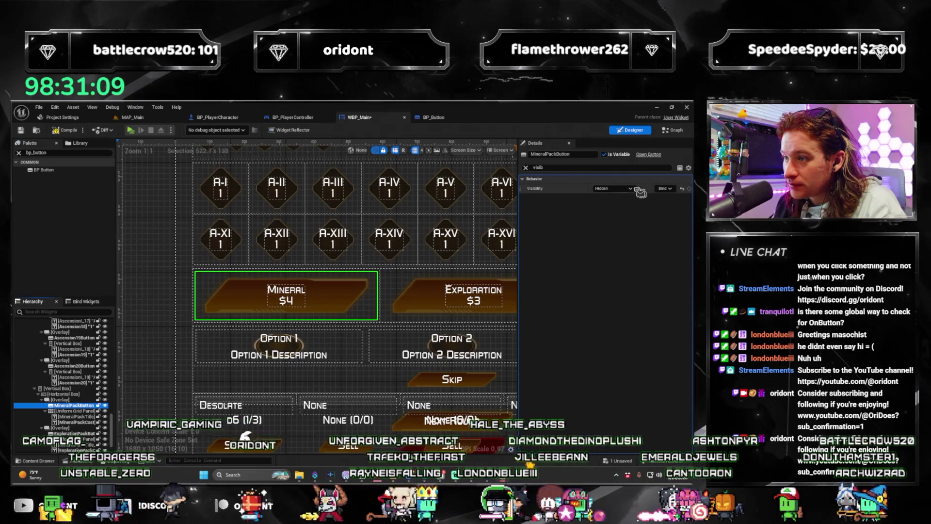
pyautogui.click(623, 202)
pyautogui.click(526, 168)
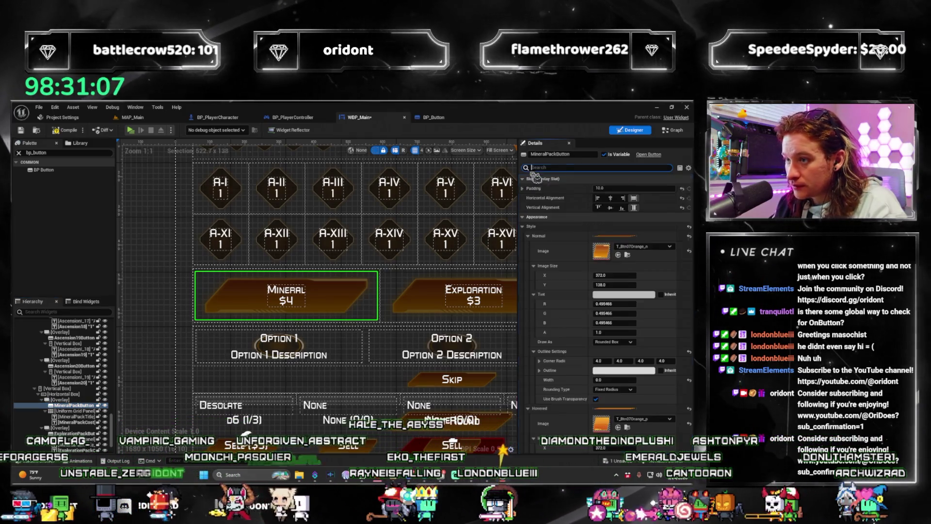
pyautogui.hotkey('ctrl', 's')
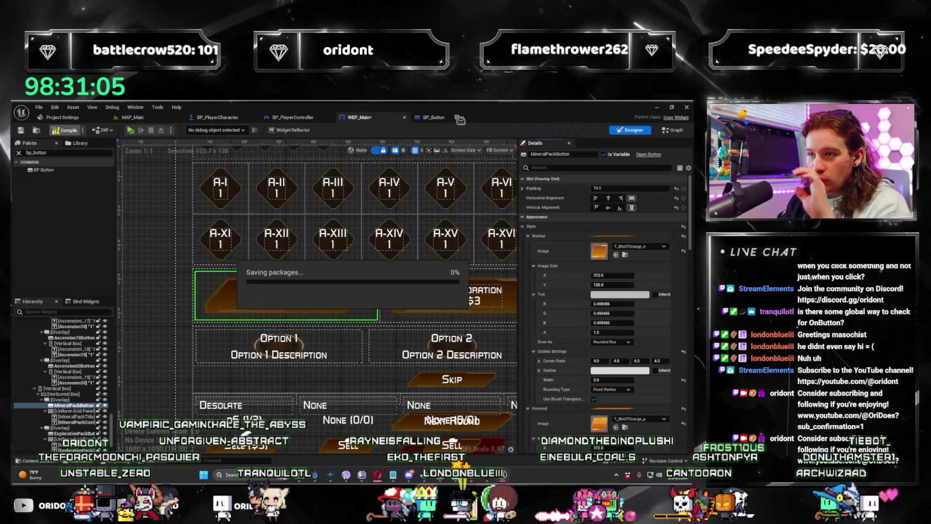
# Step: Force-delete the BP_Button asset from Content/UI and return to the WBP_Main designer
pyautogui.click(63, 118)
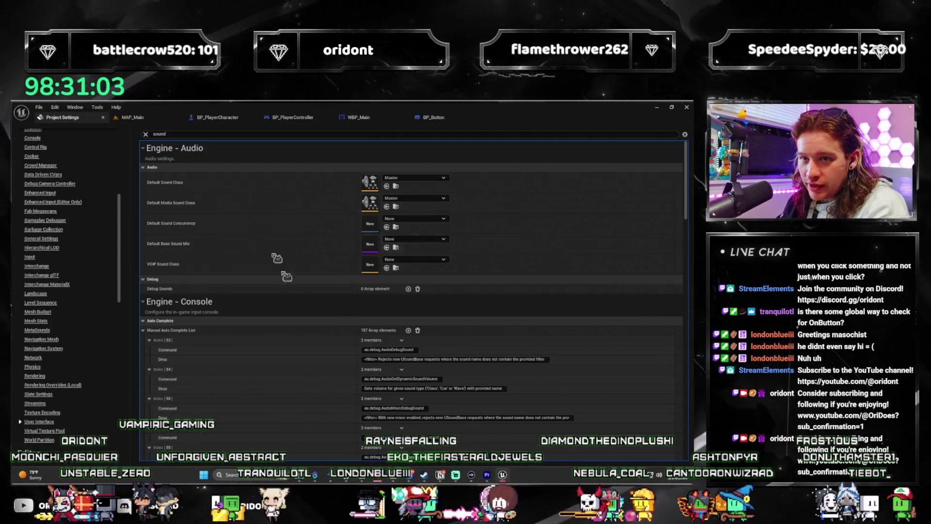
pyautogui.click(102, 118)
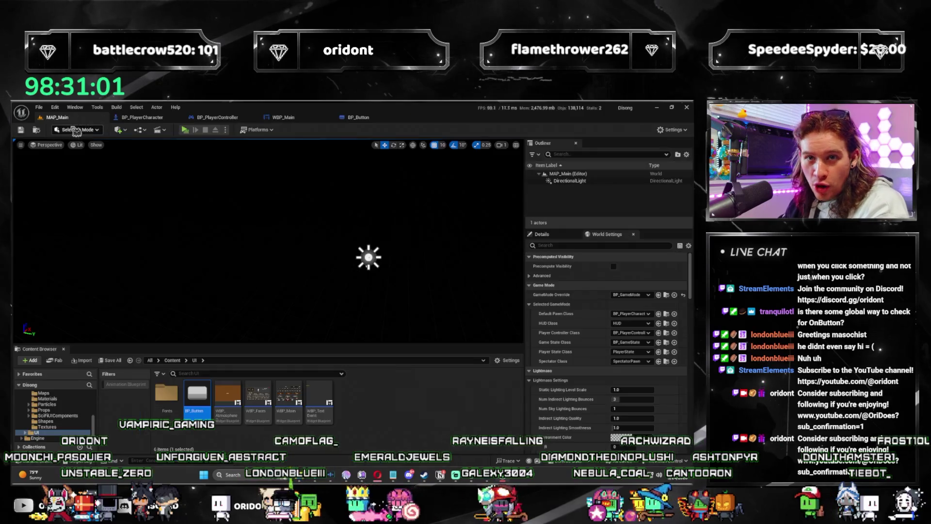
pyautogui.press('Delete')
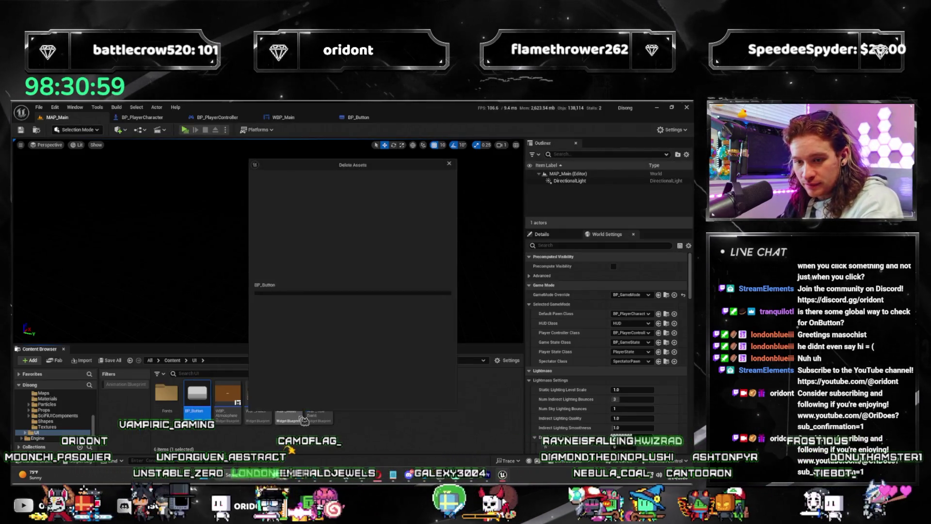
pyautogui.click(328, 404)
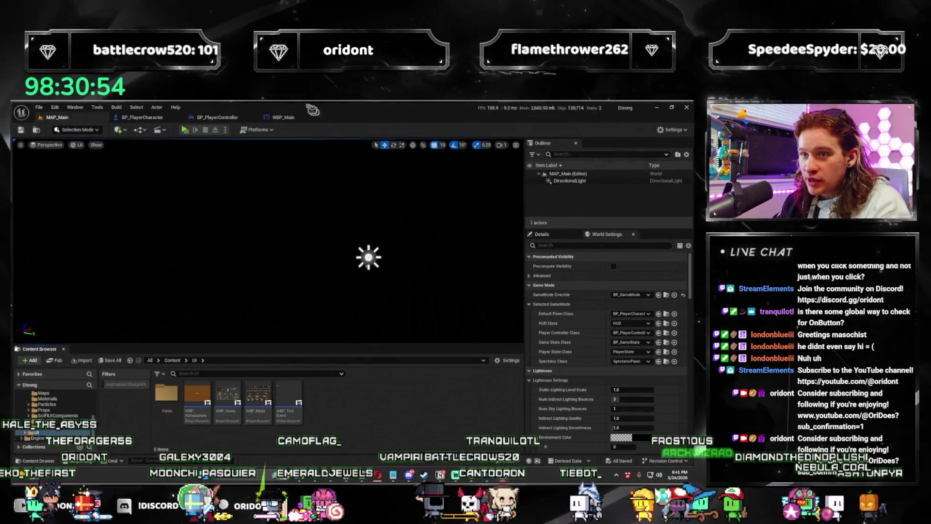
pyautogui.click(291, 118)
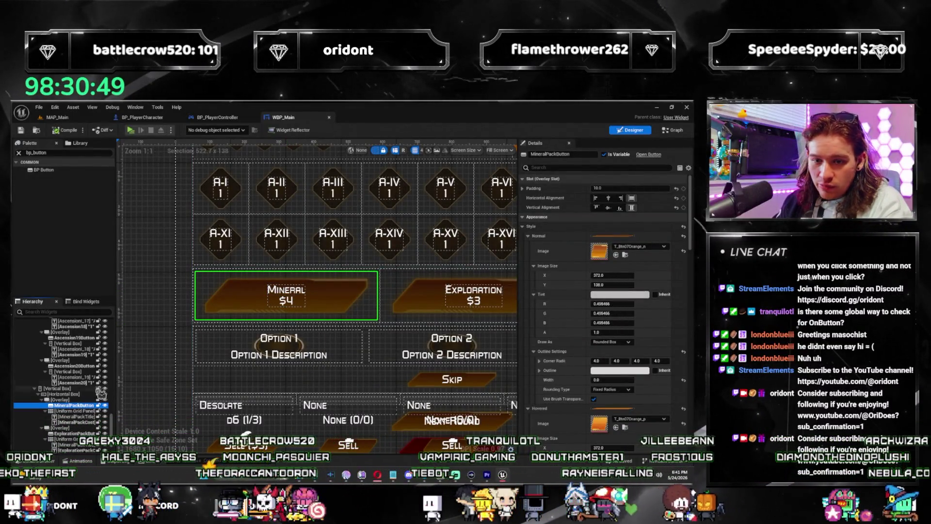
pyautogui.click(76, 411)
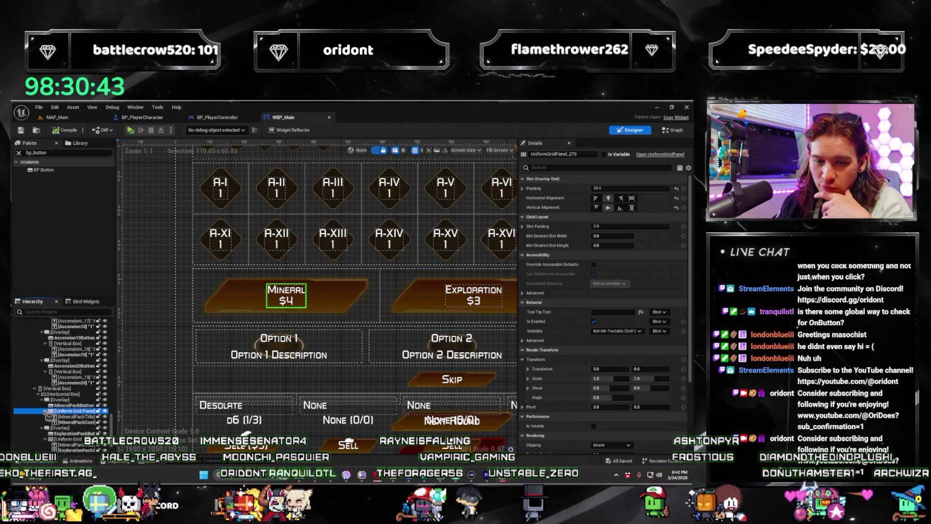
pyautogui.click(68, 400)
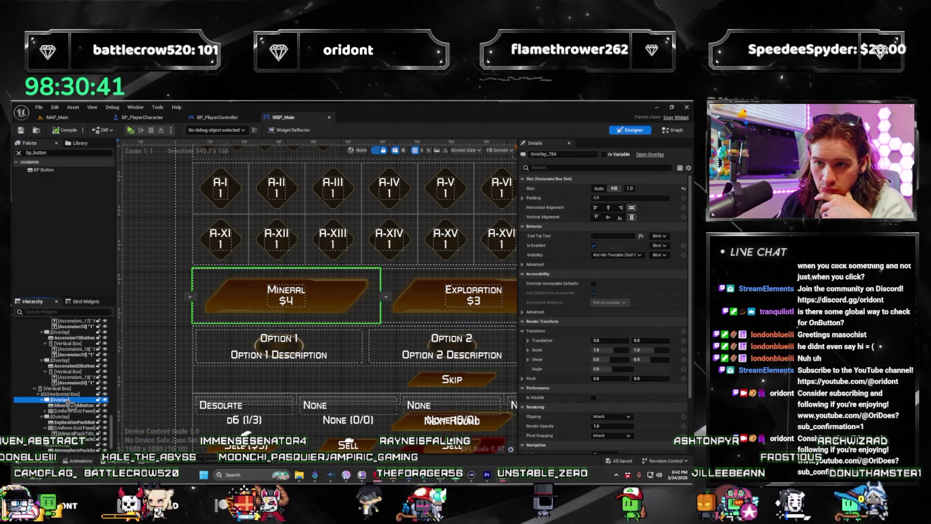
pyautogui.click(73, 405)
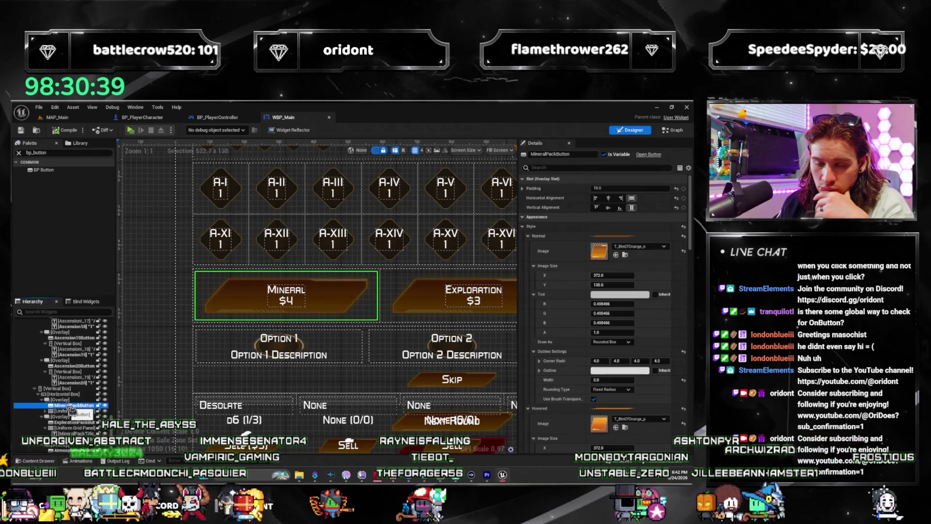
pyautogui.click(73, 411)
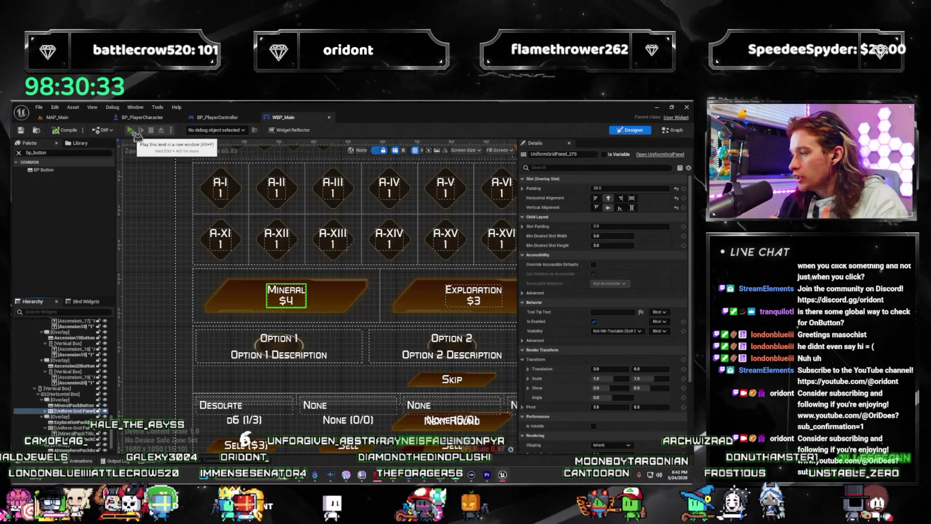
pyautogui.click(132, 131)
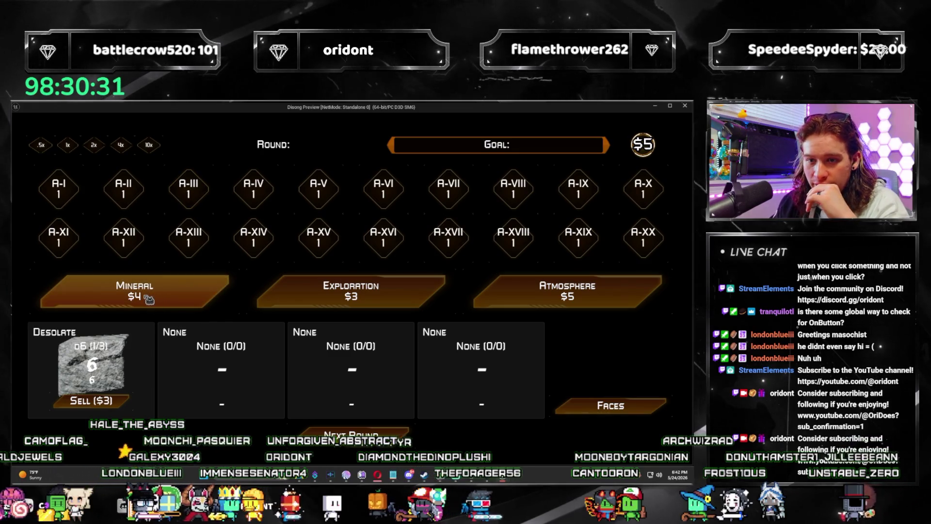
# Step: Buy a Mineral pack, dismiss the Argon upgrade choices, and stop the preview
pyautogui.click(148, 300)
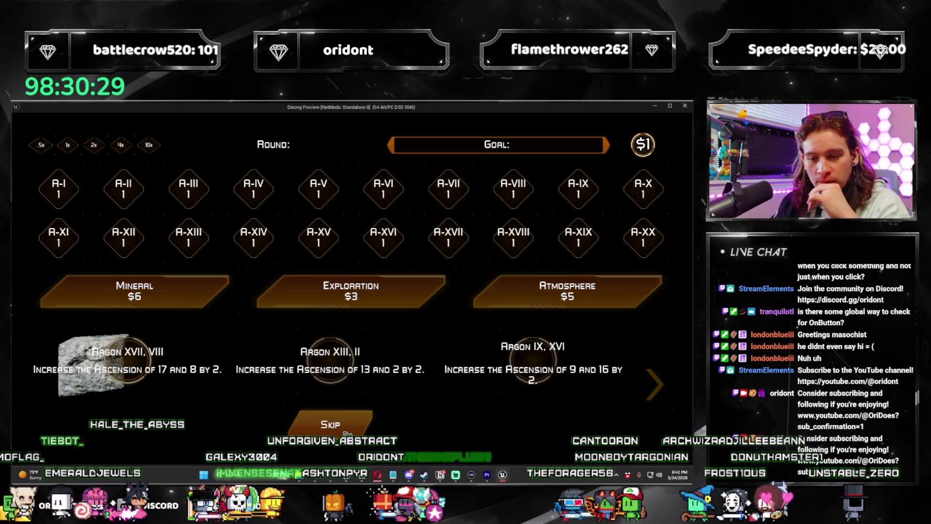
pyautogui.click(347, 432)
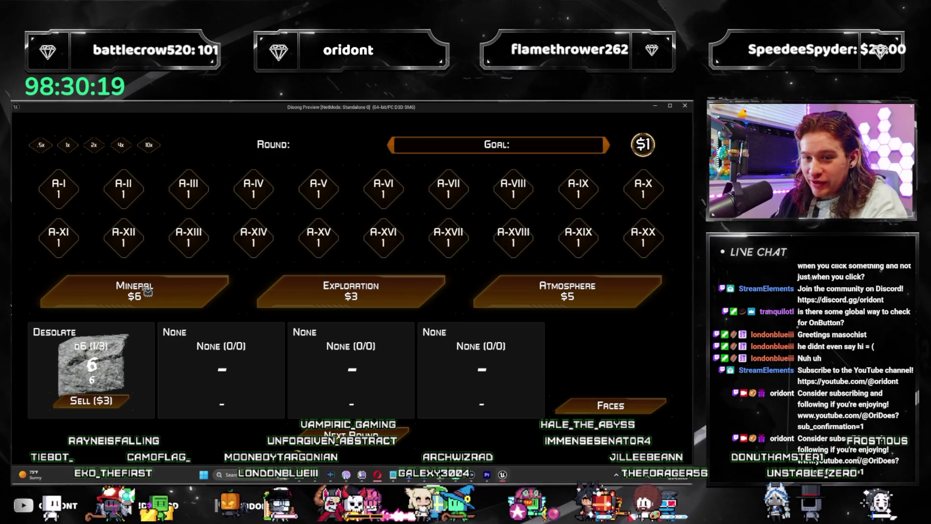
pyautogui.press('Escape')
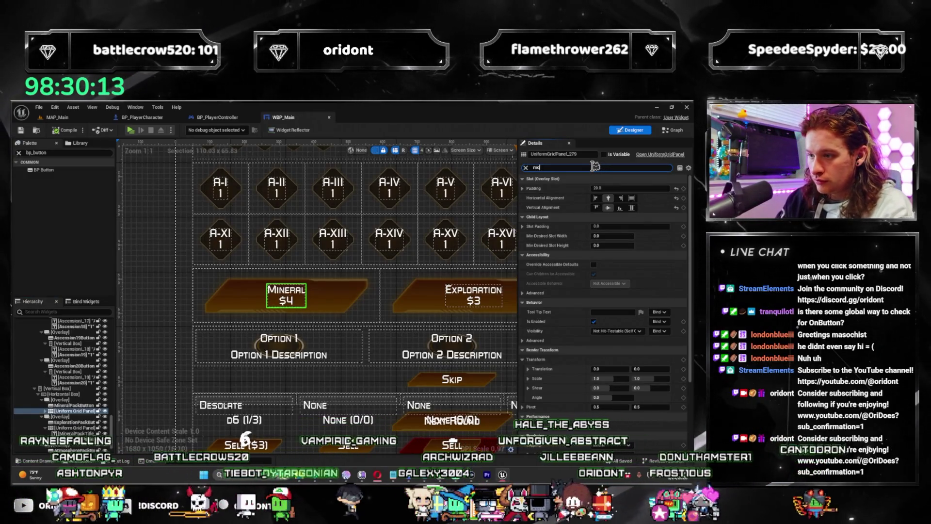
# Step: Set UniformGridPanel_279's Visibility to Not Hit-Testable (Self & All Children) after filtering Details for 'hit'
pyautogui.write('use')
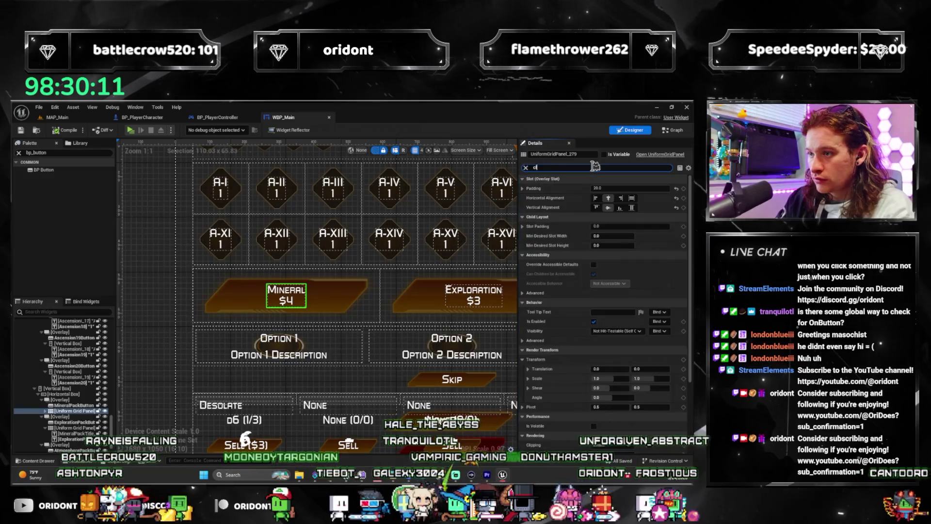
pyautogui.write('click')
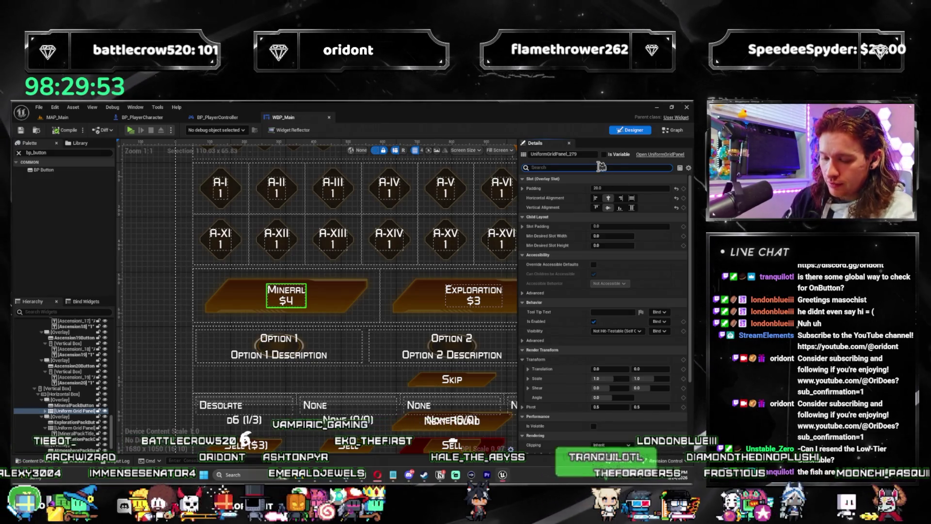
pyautogui.write('hit')
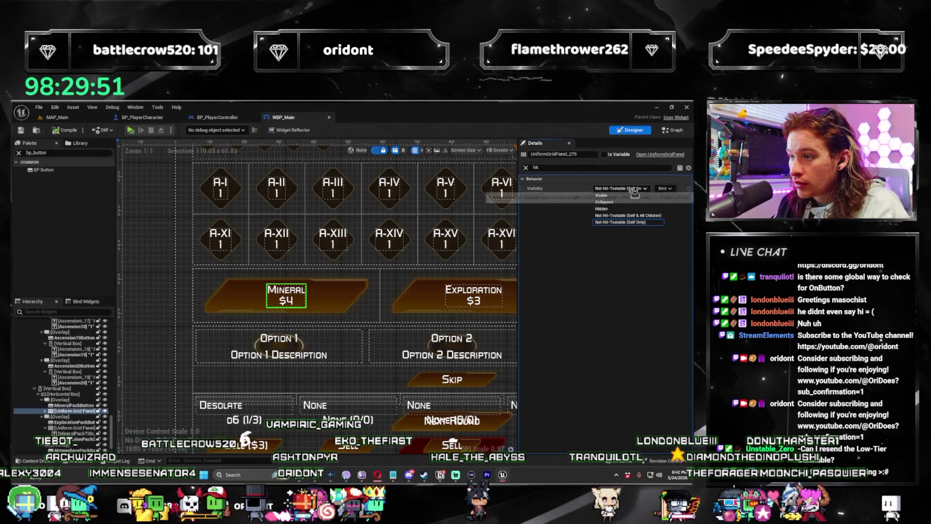
pyautogui.click(657, 215)
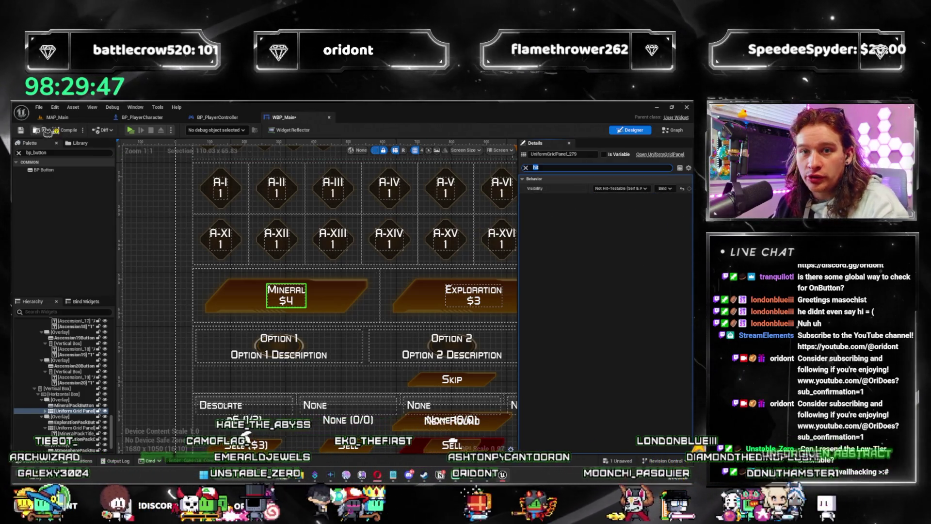
# Step: Start the play-test, buy a Mineral pack and choose one of its Silica options
pyautogui.hotkey('alt', 'p')
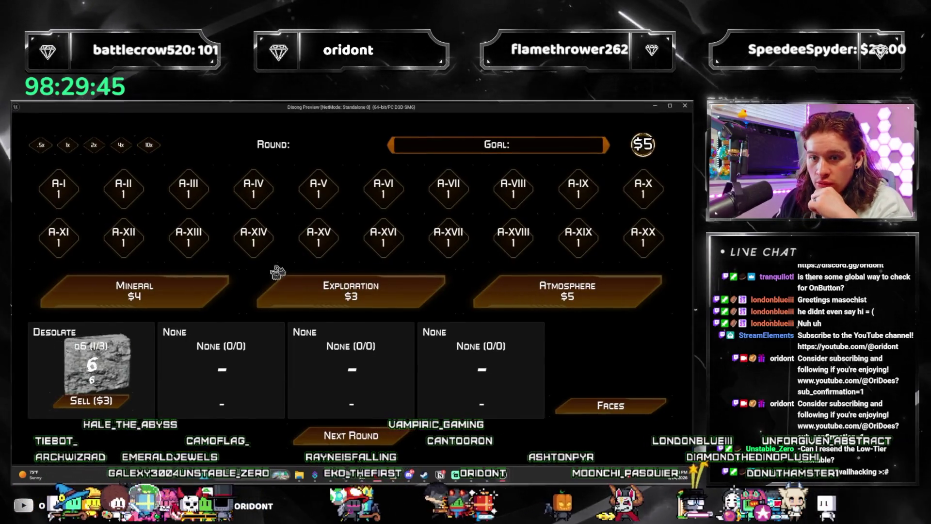
pyautogui.click(153, 290)
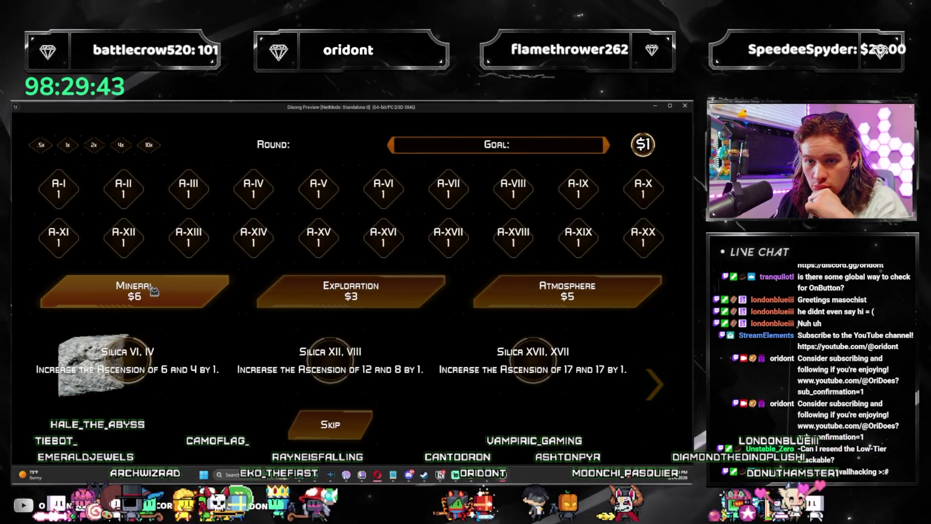
pyautogui.click(247, 339)
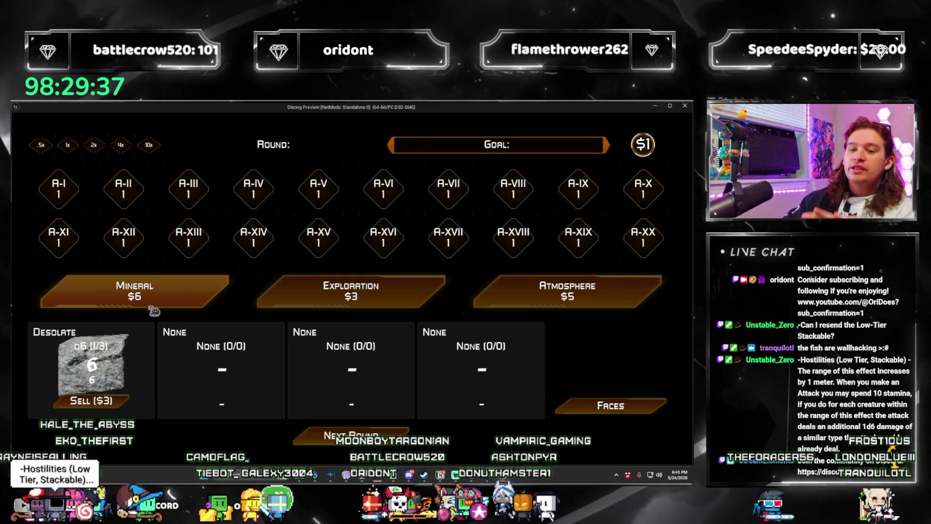
# Step: Try buying more Mineral packs and confirm each is refused for not enough money
pyautogui.click(146, 291)
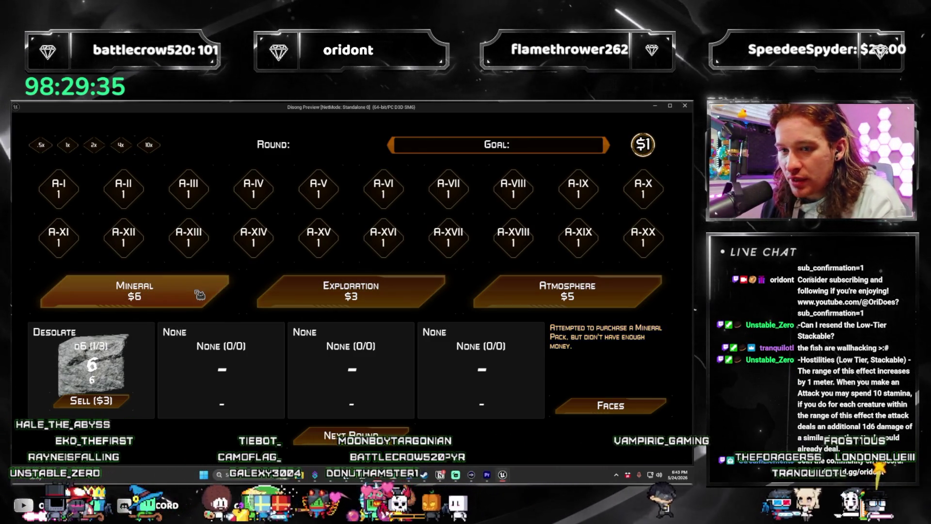
pyautogui.click(131, 290)
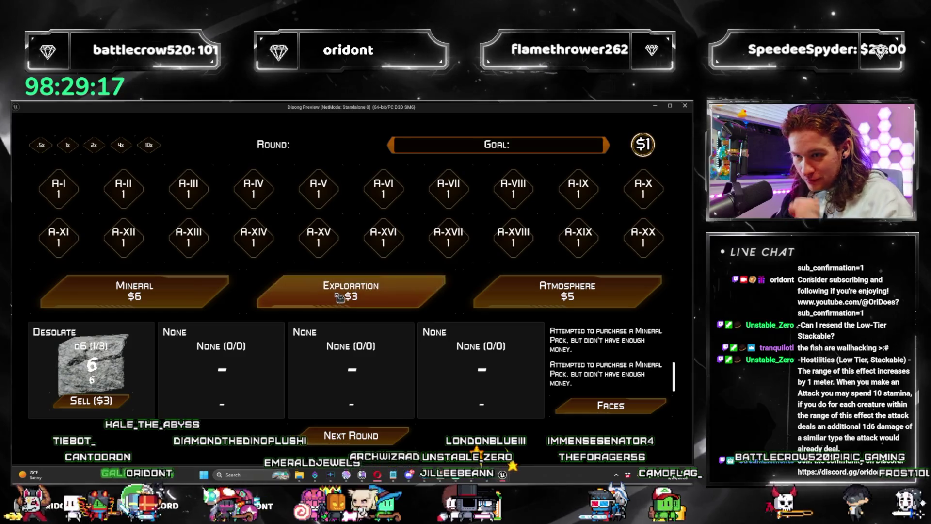
pyautogui.click(338, 291)
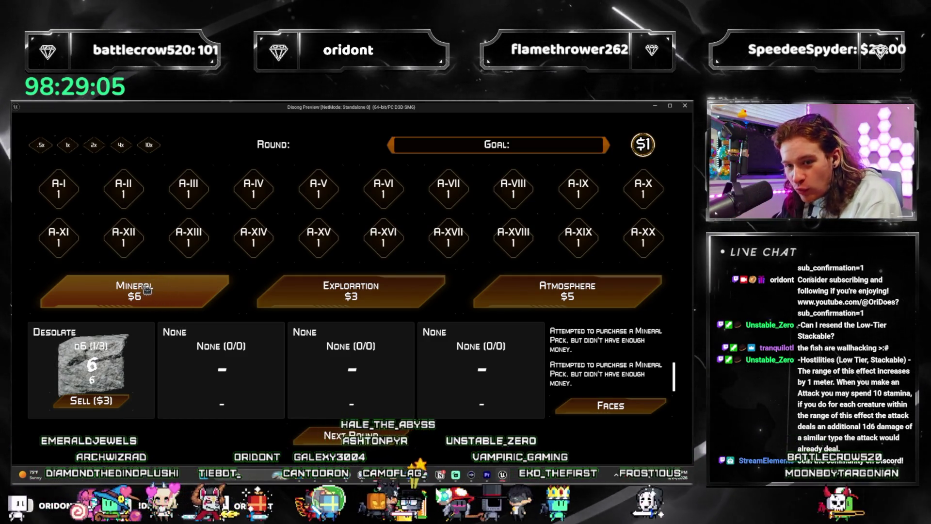
pyautogui.click(147, 290)
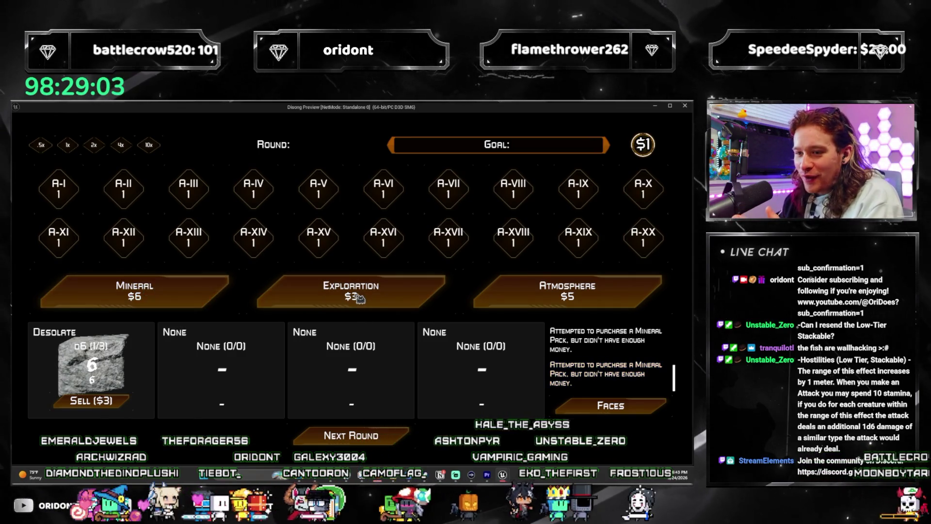
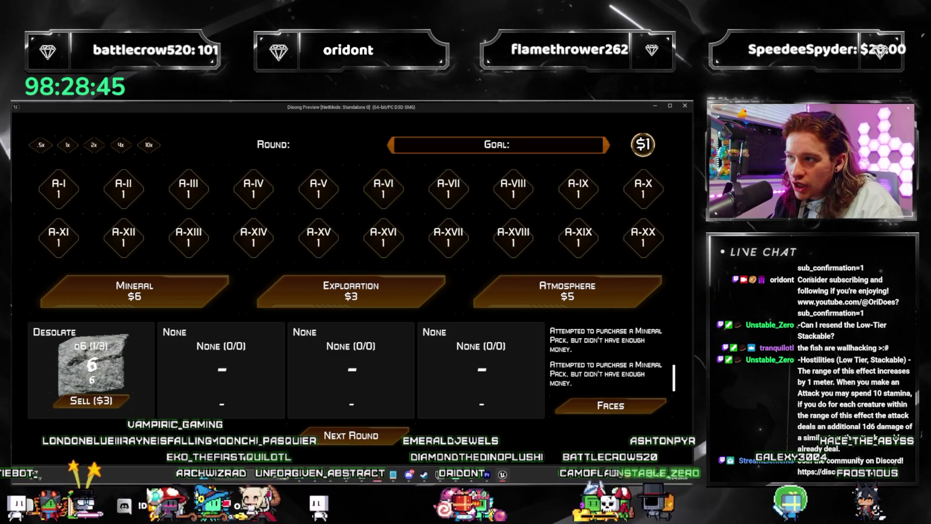
# Step: Close the game preview and set the Exploration pack's grid panel to Not Hit-Testable (Self & All Children)
pyautogui.click(685, 105)
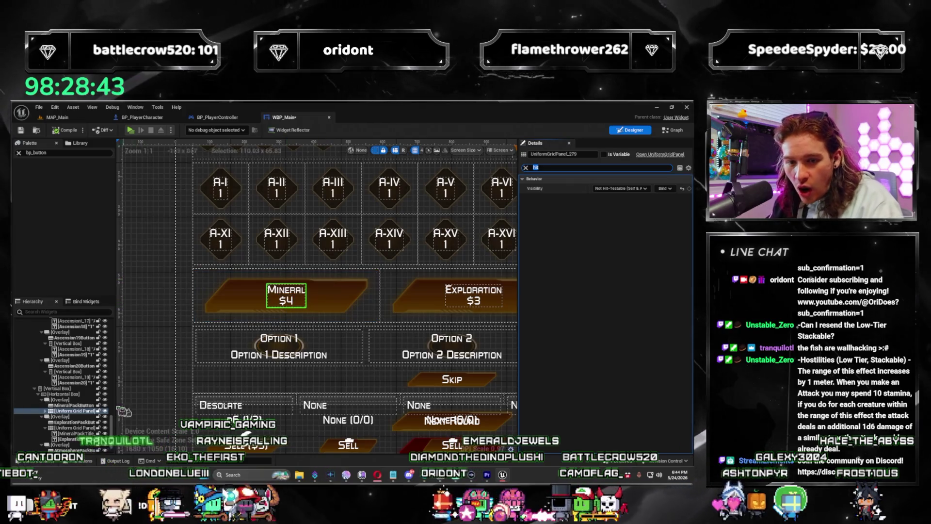
pyautogui.click(75, 405)
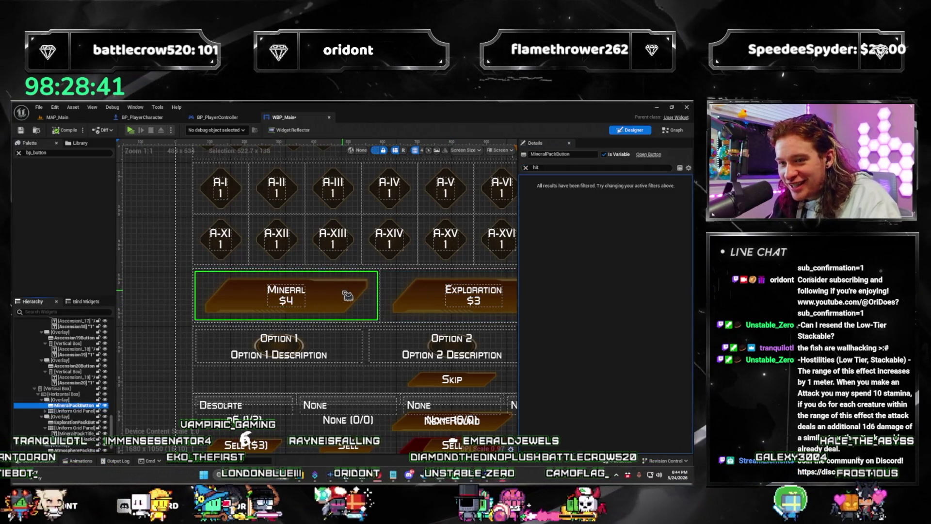
pyautogui.click(74, 411)
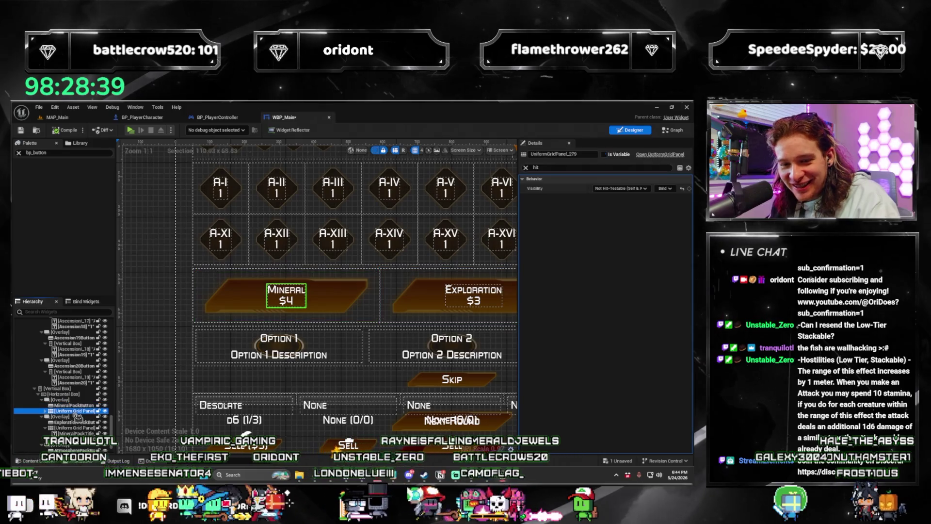
pyautogui.click(477, 301)
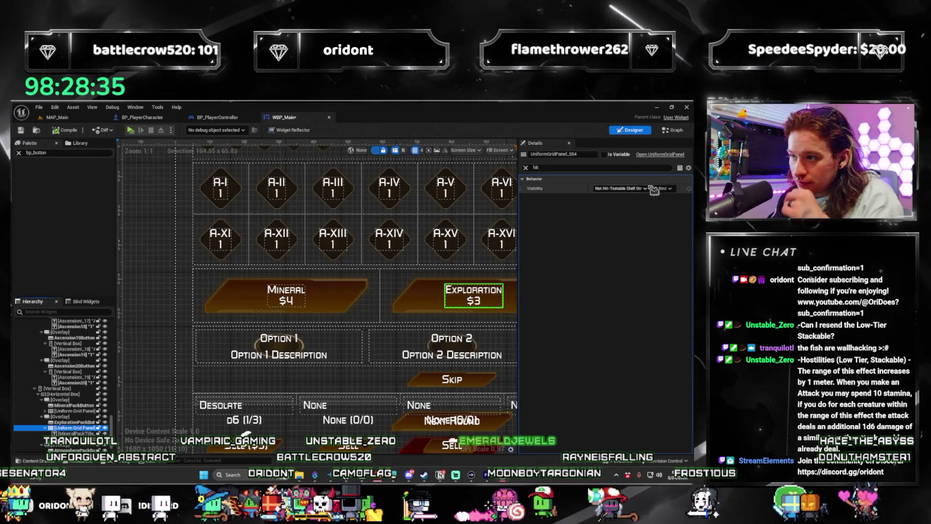
pyautogui.click(616, 188)
pyautogui.click(650, 219)
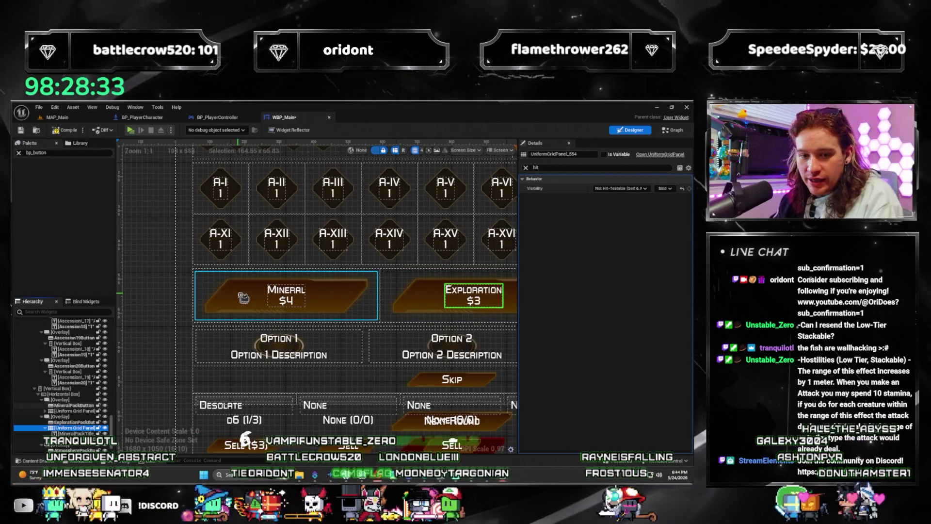
# Step: Set the Atmosphere pack's grid panel to Not Hit-Testable (Self & All Children) as well
pyautogui.scroll(-2, 244, 297)
pyautogui.scroll(1, 425, 285)
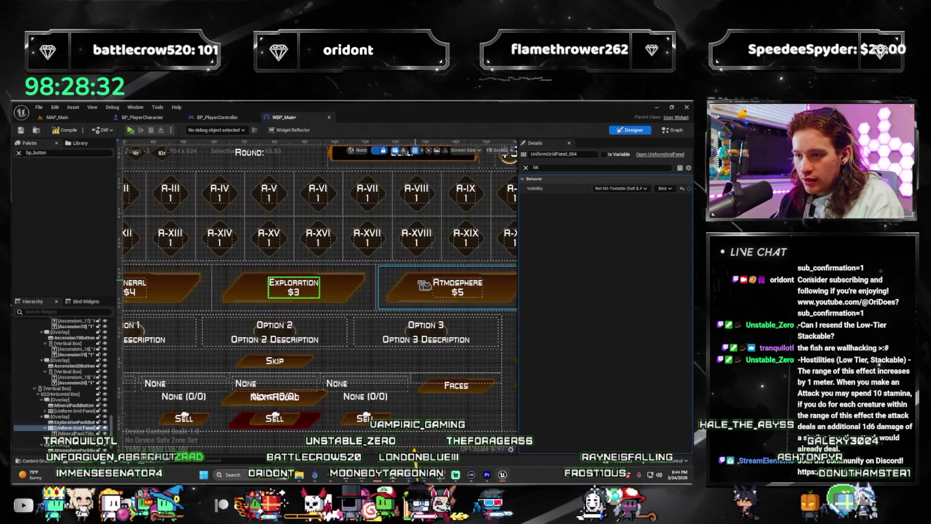
pyautogui.click(456, 290)
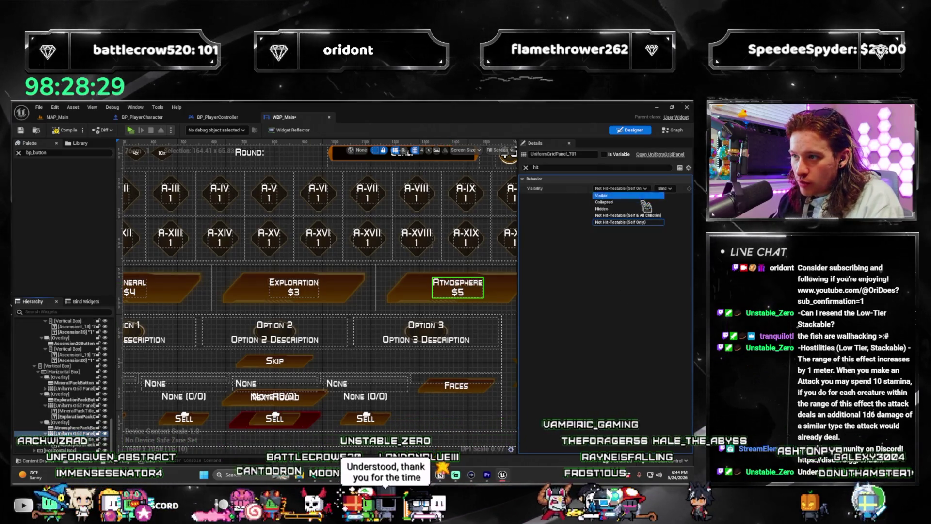
pyautogui.click(628, 215)
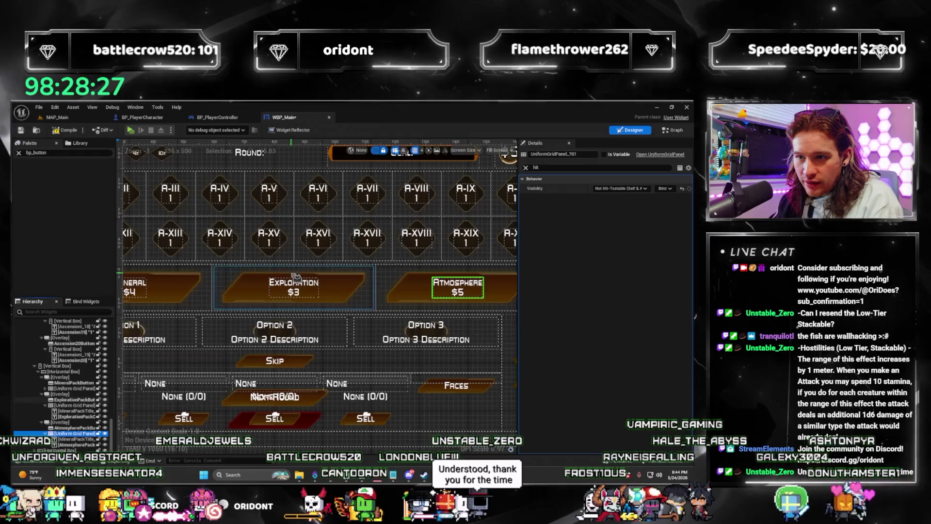
pyautogui.moveTo(296, 277); pyautogui.dragTo(437, 299)
pyautogui.click(213, 260)
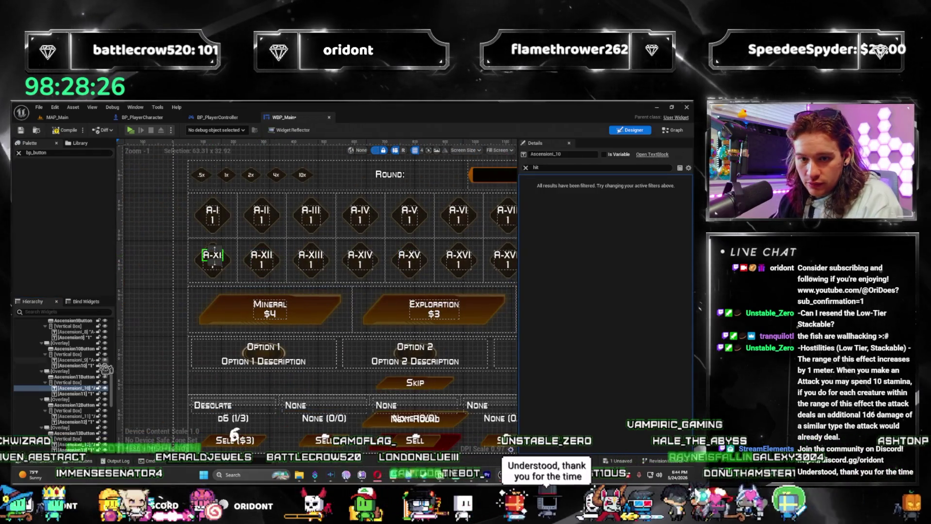
# Step: Set the label boxes of A-XI, A-XII and A-XIII to Not Hit-Testable (Self & All Children)
pyautogui.click(75, 382)
pyautogui.click(635, 216)
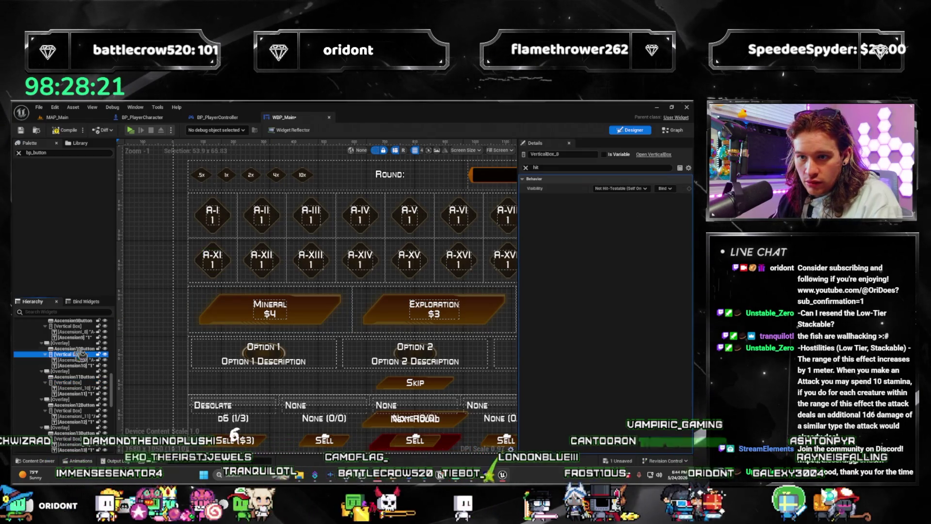
pyautogui.click(615, 188)
pyautogui.click(634, 217)
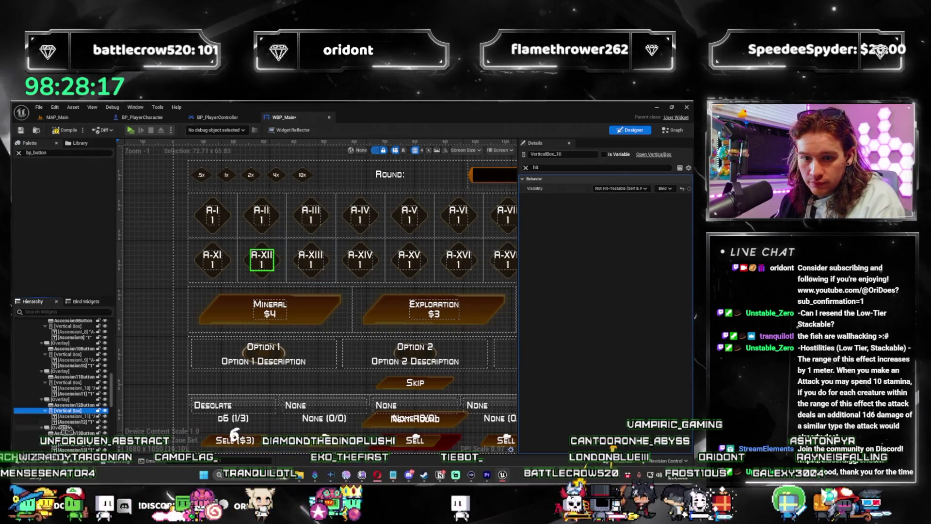
pyautogui.scroll(-2, 68, 388)
pyautogui.click(68, 416)
pyautogui.click(621, 189)
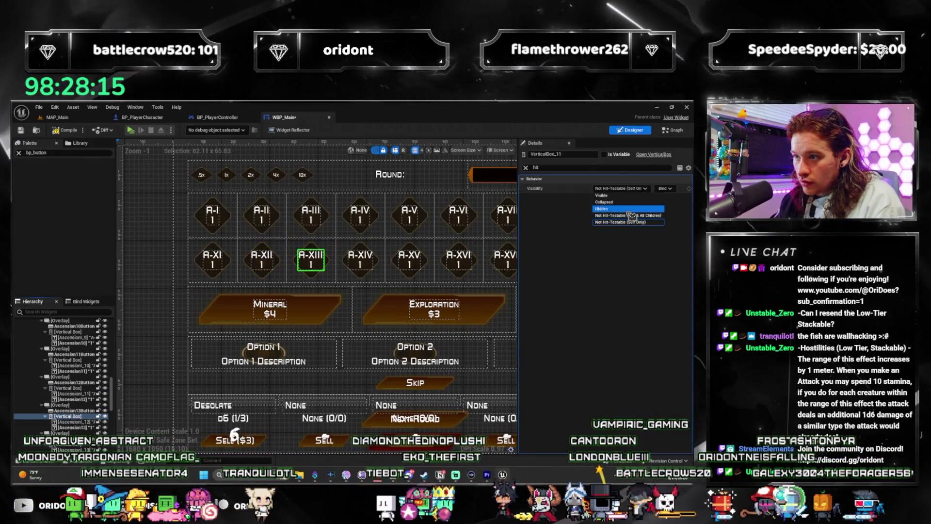
pyautogui.click(631, 215)
# Step: Apply Not Hit-Testable (Self & All Children) to the A-XIV, A-XV and A-XVI label boxes
pyautogui.scroll(-1, 64, 394)
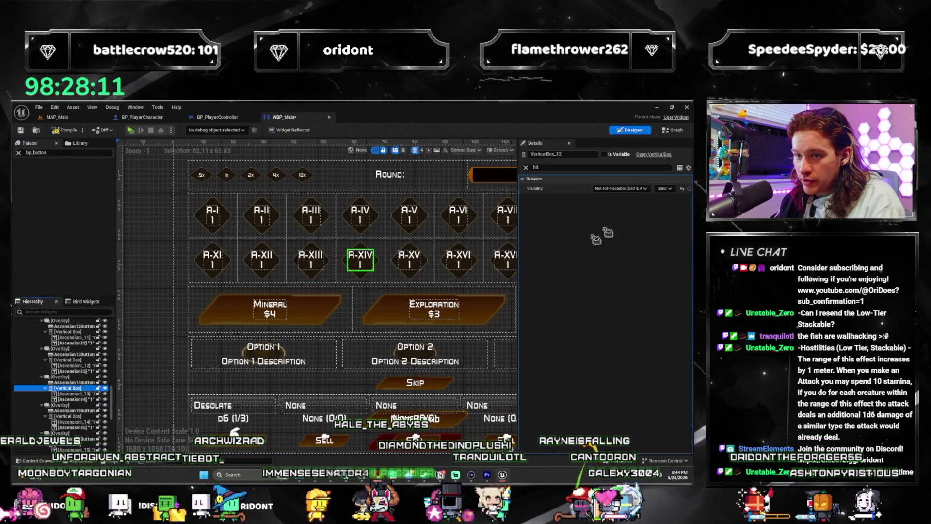
pyautogui.click(84, 417)
pyautogui.click(621, 188)
pyautogui.click(630, 217)
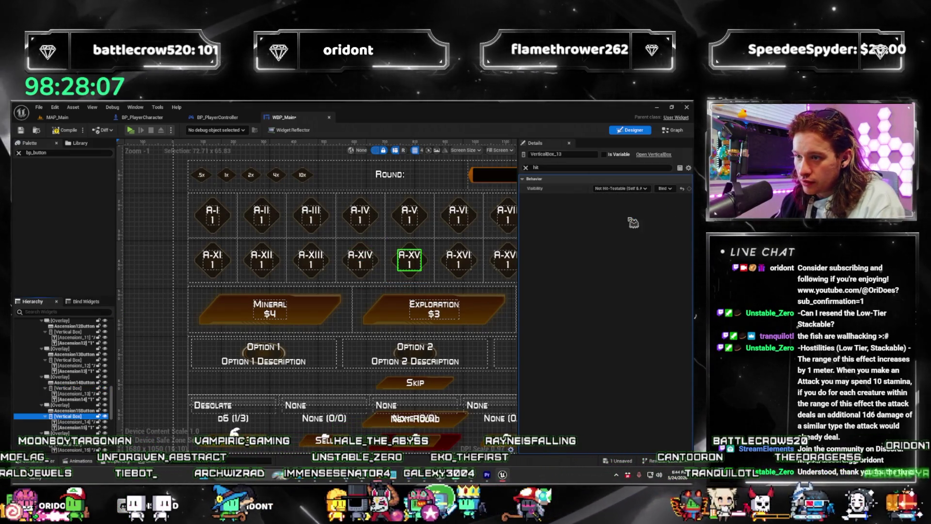
pyautogui.scroll(-1, 68, 379)
pyautogui.click(73, 410)
pyautogui.click(620, 188)
pyautogui.click(614, 201)
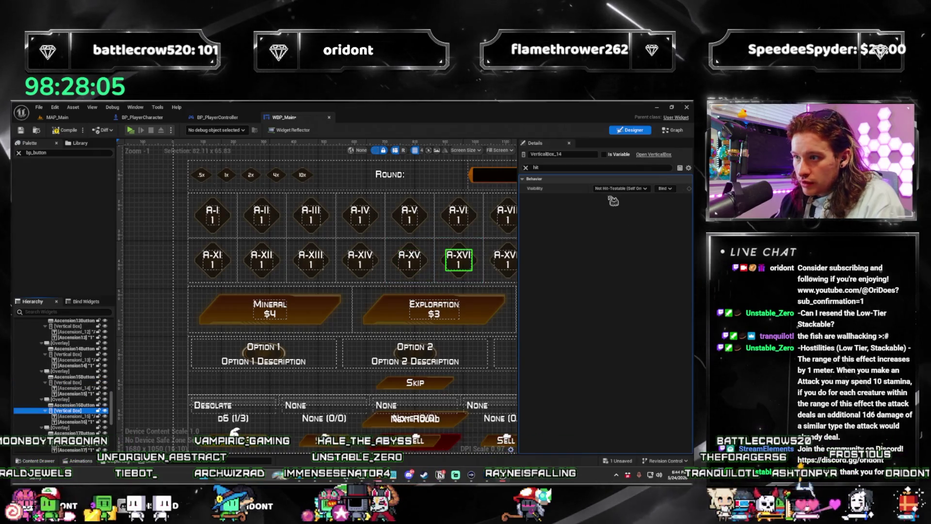
pyautogui.click(620, 188)
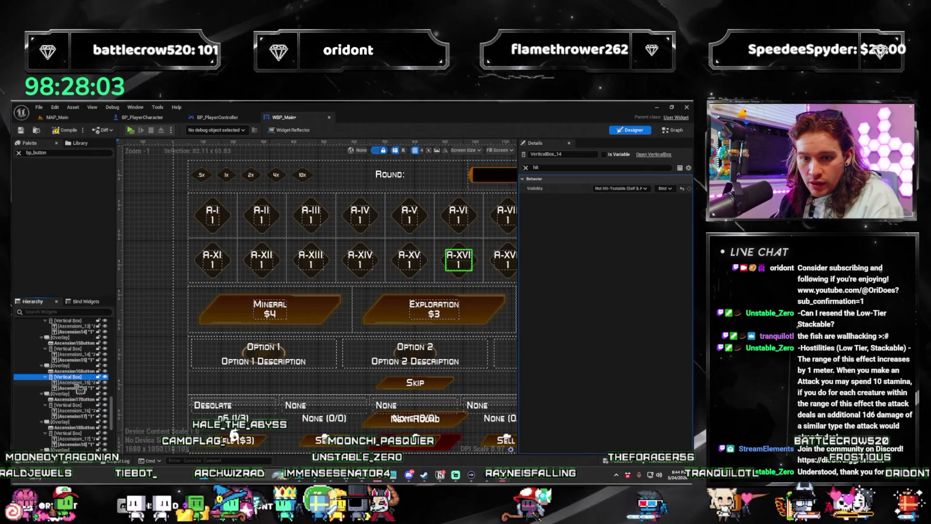
pyautogui.moveTo(363, 321); pyautogui.dragTo(164, 327)
# Step: Make the A-XVII, A-XVIII and A-XIX label boxes Not Hit-Testable (Self & All Children)
pyautogui.click(639, 221)
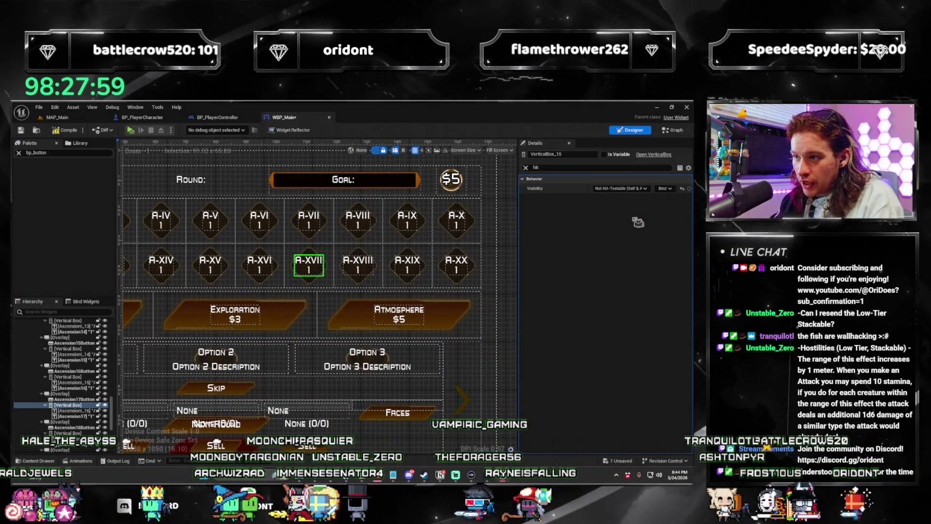
pyautogui.scroll(-1, 77, 388)
pyautogui.click(77, 411)
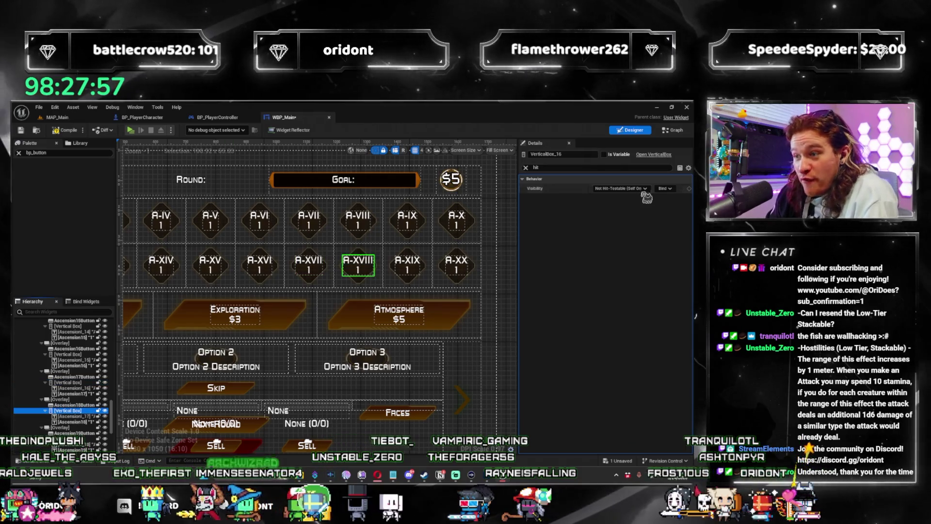
pyautogui.click(621, 188)
pyautogui.click(631, 214)
pyautogui.scroll(-1, 68, 378)
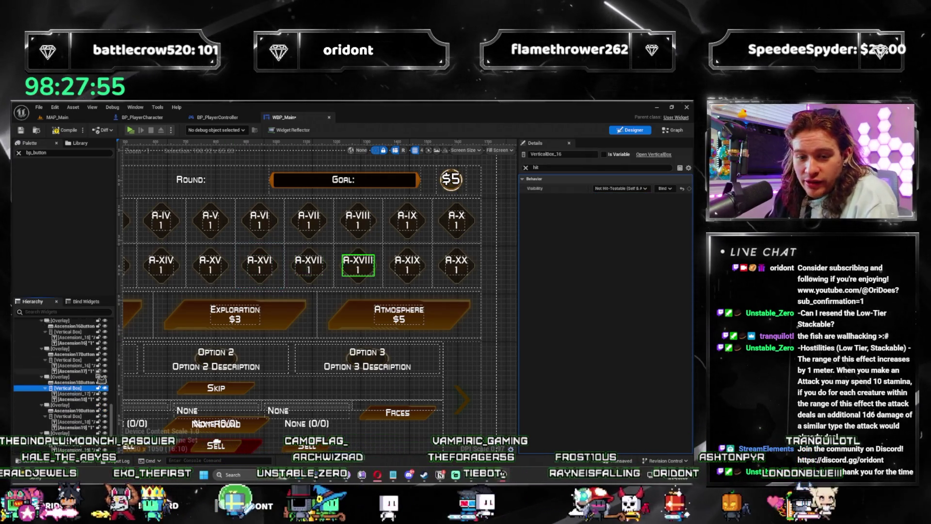
pyautogui.click(68, 405)
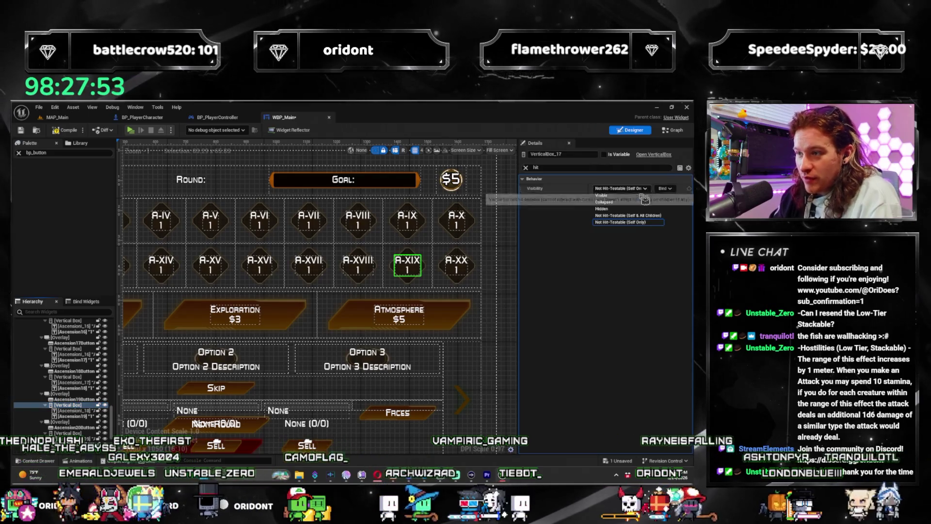
pyautogui.click(628, 215)
pyautogui.scroll(-1, 73, 402)
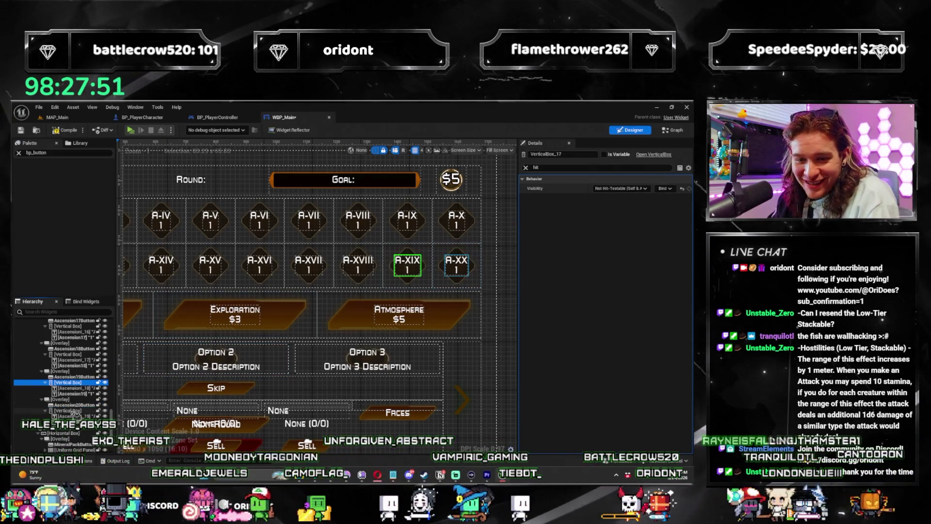
pyautogui.click(642, 217)
pyautogui.moveTo(121, 218); pyautogui.dragTo(192, 228)
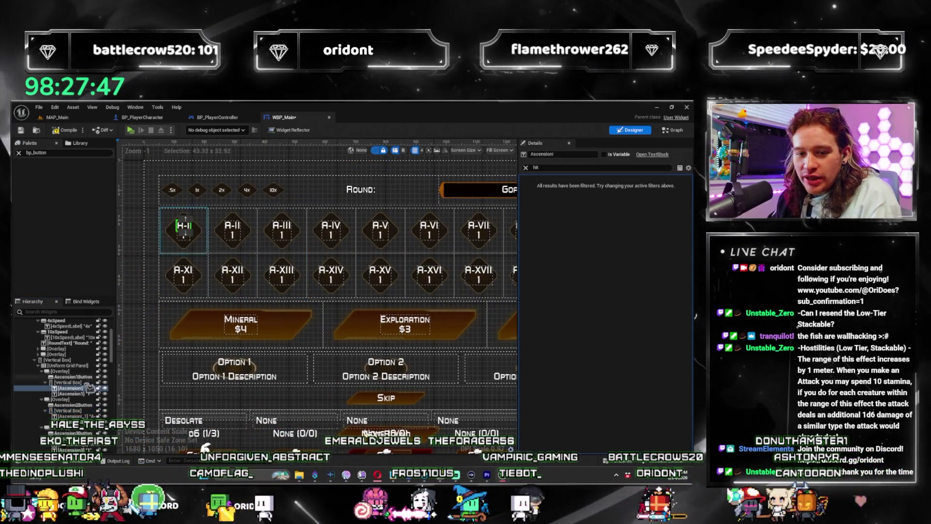
# Step: Set the A-I and A-II vertical boxes to Not Hit-Testable (Self & All Children)
pyautogui.click(190, 228)
pyautogui.click(621, 189)
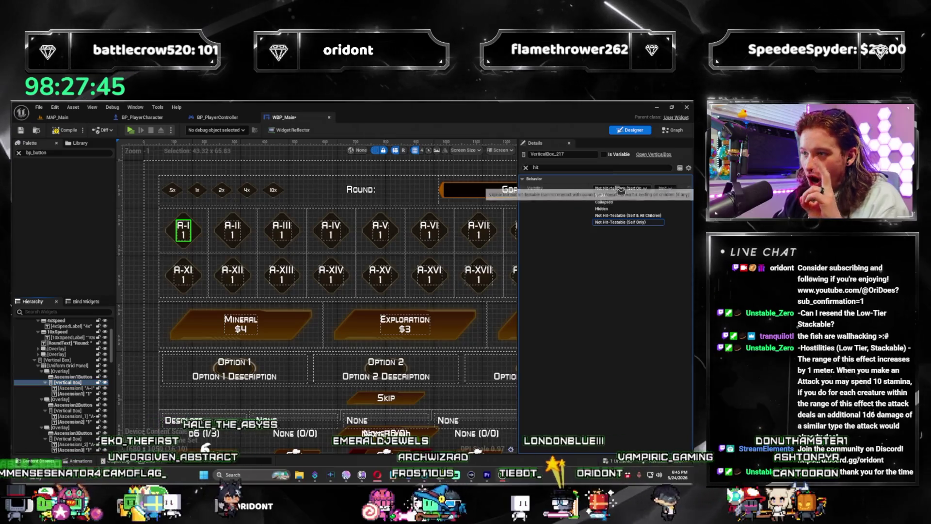
pyautogui.click(626, 222)
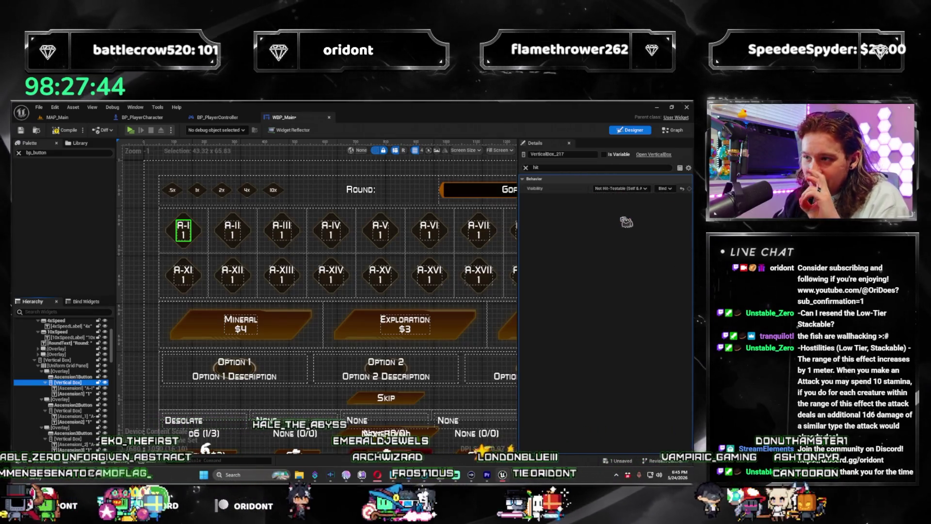
pyautogui.click(245, 226)
pyautogui.click(73, 411)
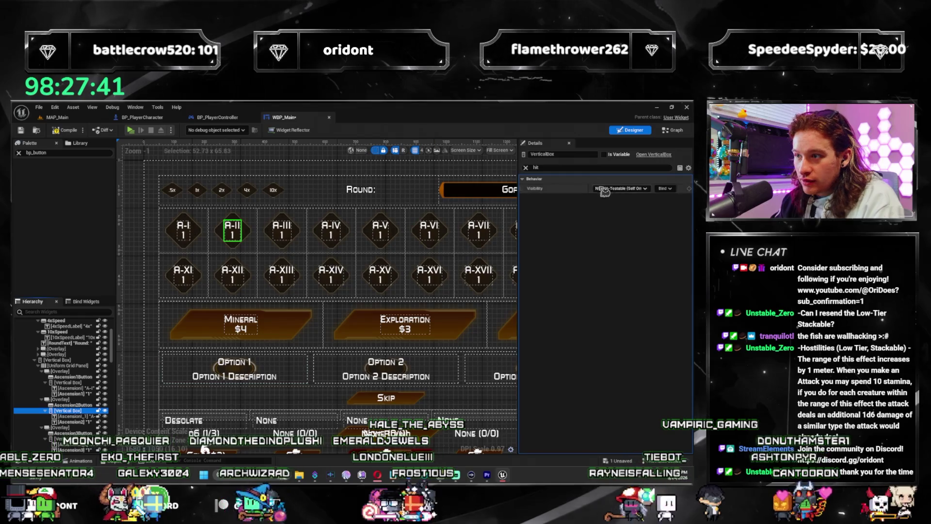
pyautogui.click(74, 416)
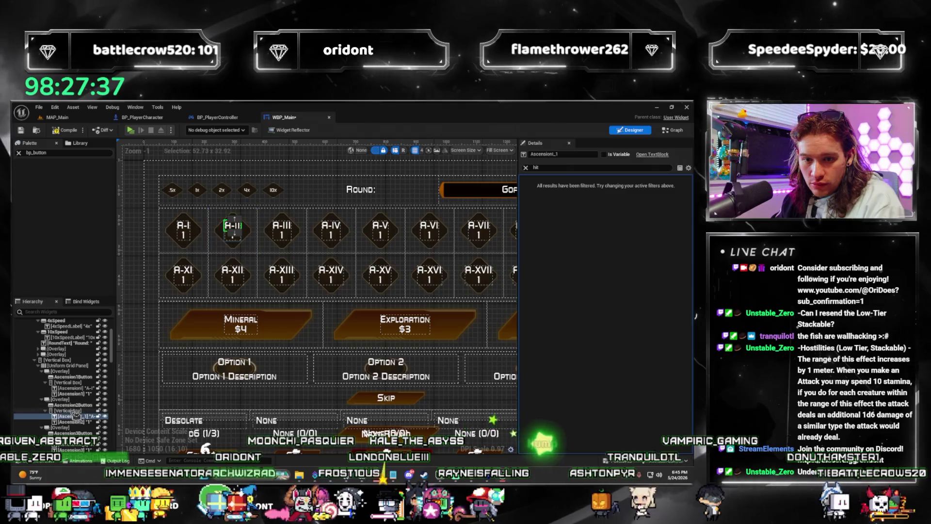
pyautogui.click(72, 411)
pyautogui.click(621, 188)
pyautogui.click(611, 213)
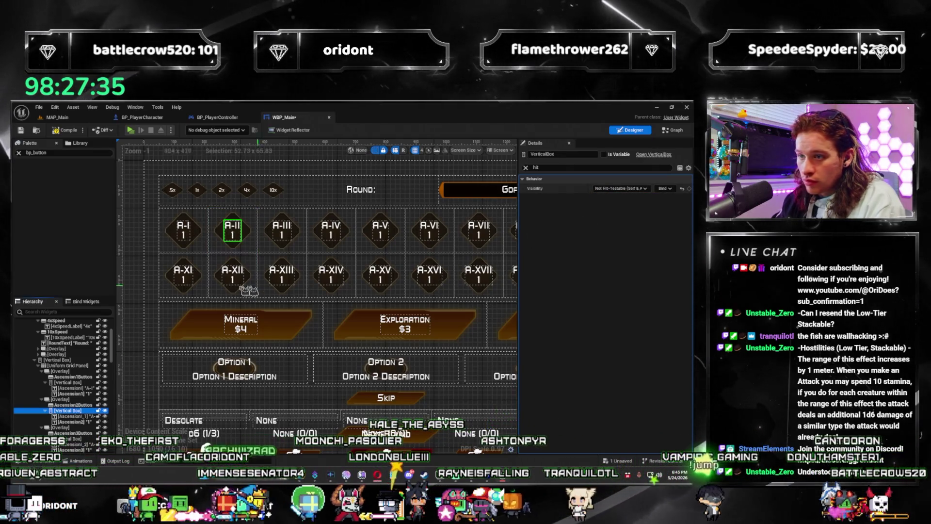
# Step: Apply Not Hit-Testable (Self & All Children) to the A-IV and A-V vertical boxes
pyautogui.scroll(-2, 78, 415)
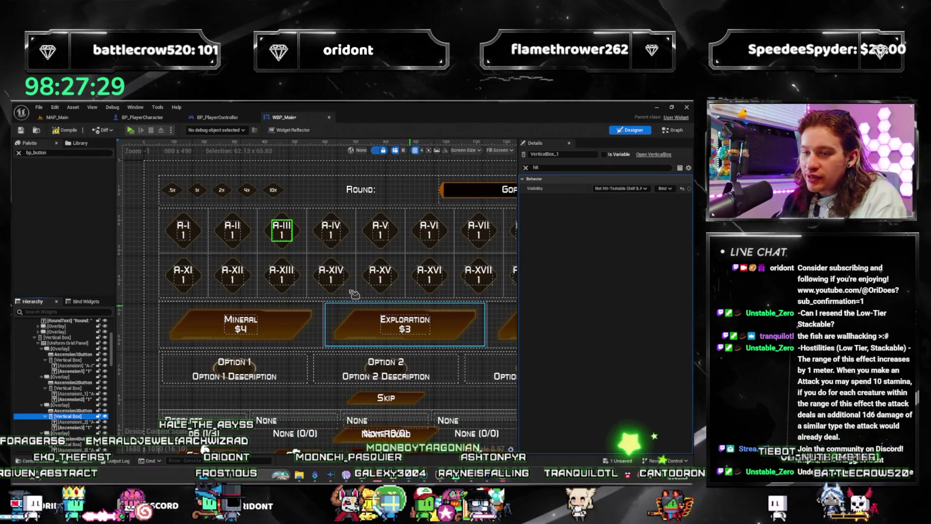
pyautogui.moveTo(354, 294); pyautogui.dragTo(286, 287)
pyautogui.click(73, 446)
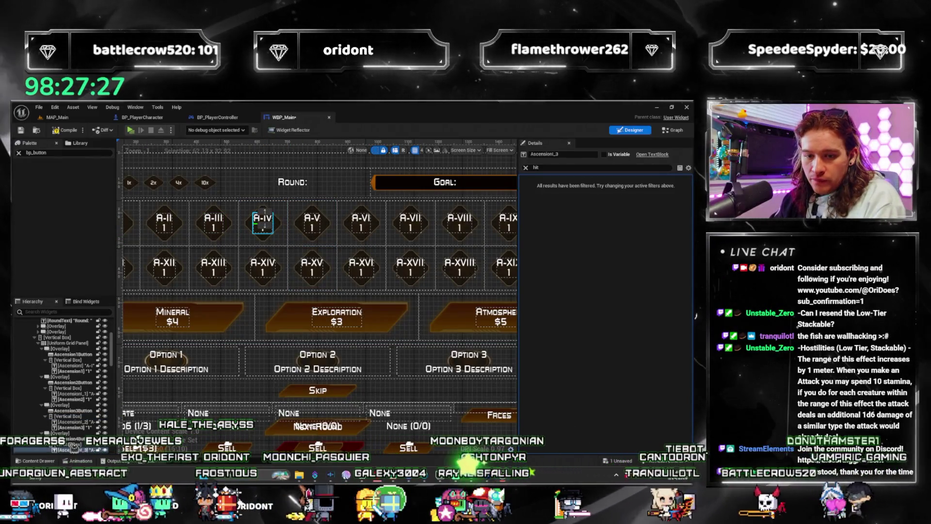
pyautogui.click(68, 445)
pyautogui.click(621, 188)
pyautogui.click(636, 220)
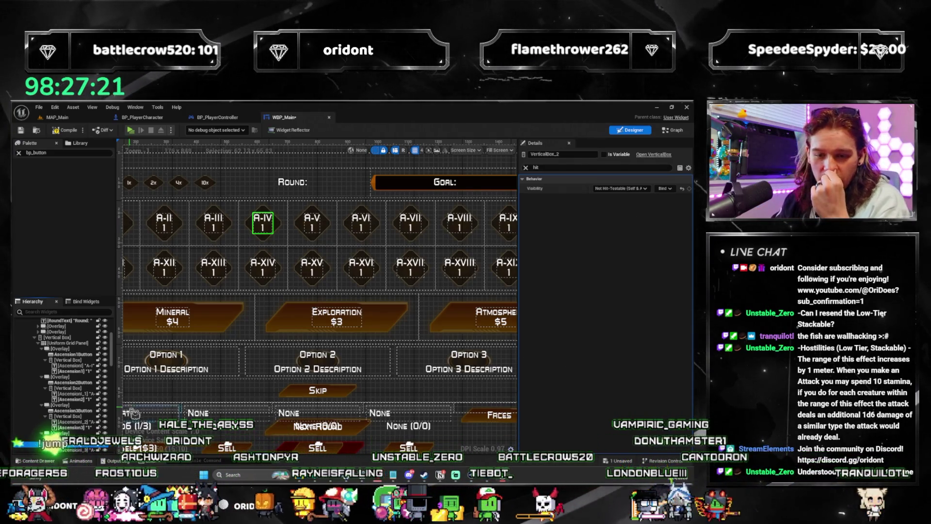
pyautogui.click(68, 438)
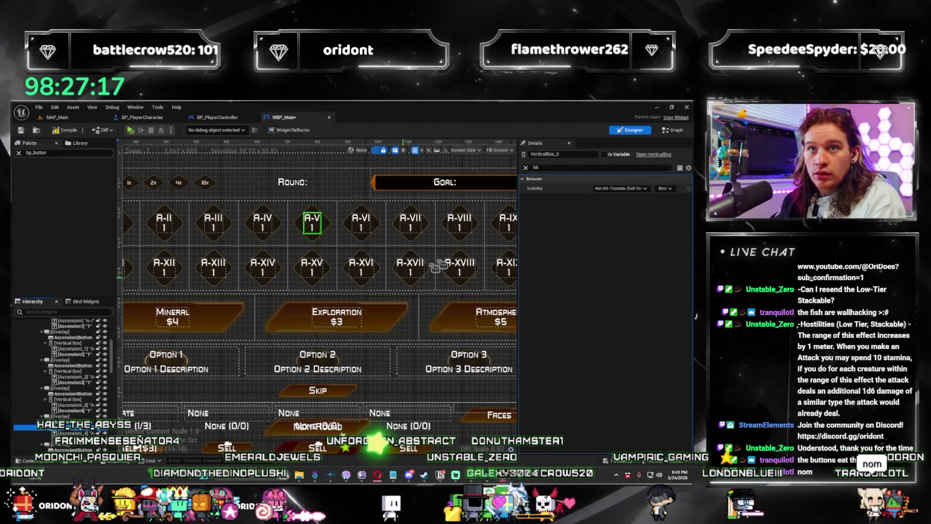
pyautogui.click(621, 188)
pyautogui.click(634, 222)
# Step: Make the A-VI and A-VII vertical boxes Not Hit-Testable (Self & All Children)
pyautogui.click(68, 453)
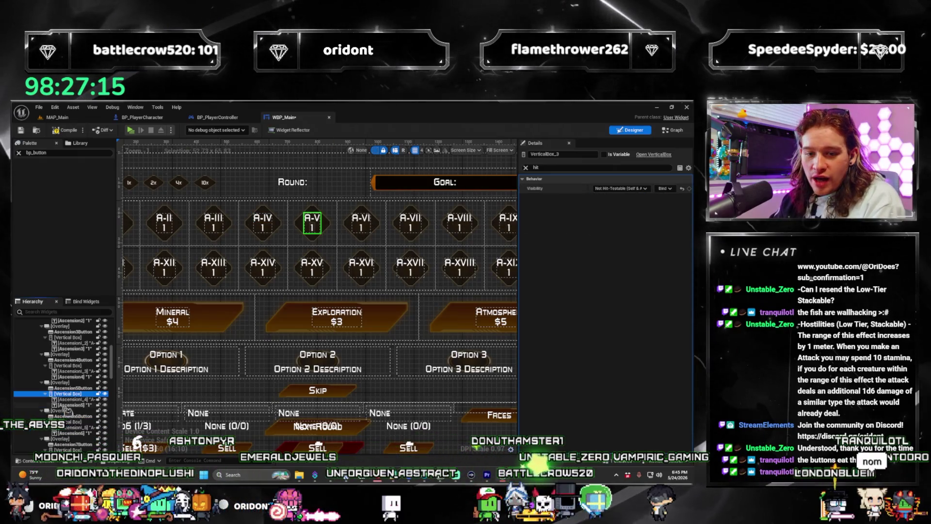
pyautogui.click(645, 189)
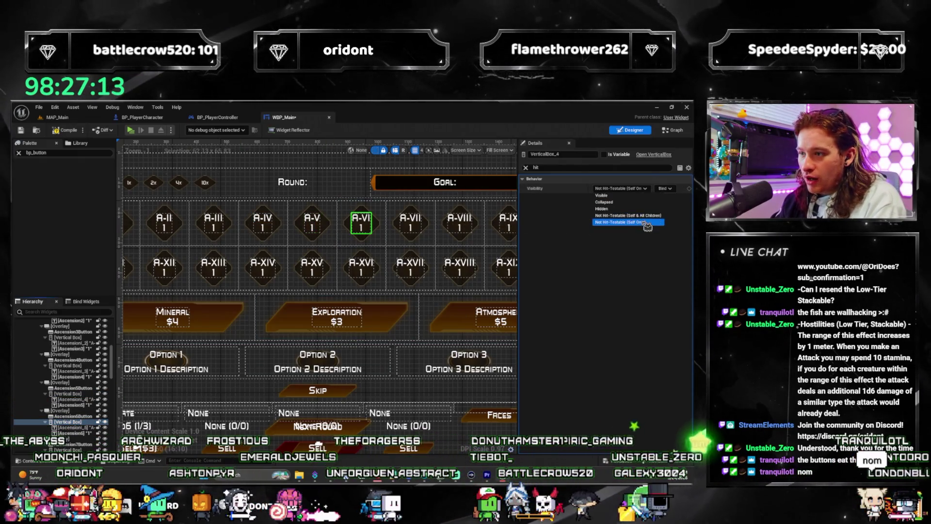
pyautogui.click(354, 219)
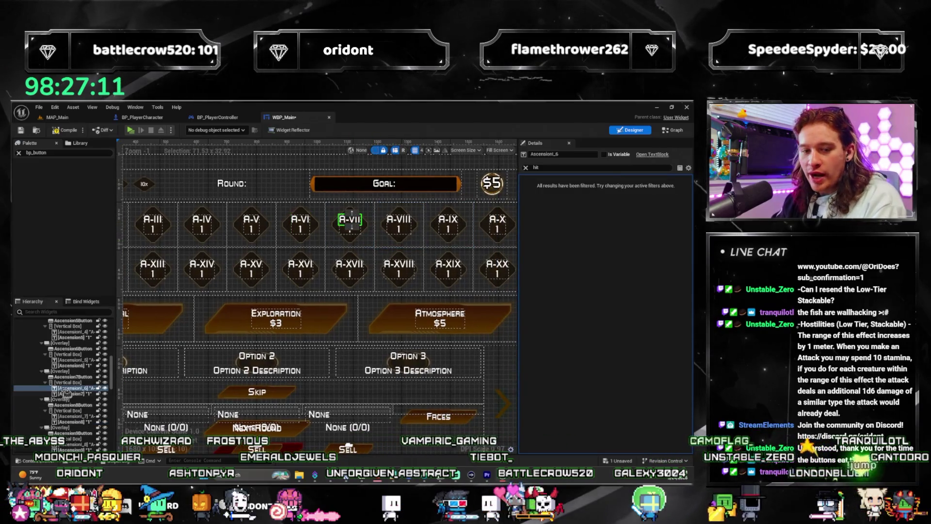
pyautogui.click(76, 382)
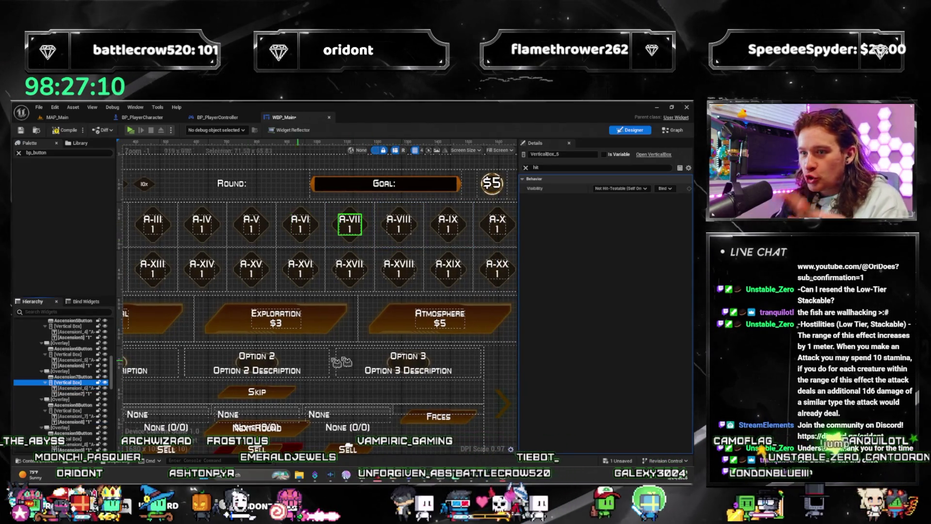
pyautogui.click(631, 190)
pyautogui.click(631, 213)
# Step: Set the A-VIII and A-IX vertical boxes to Not Hit-Testable (Self & All Children)
pyautogui.click(360, 219)
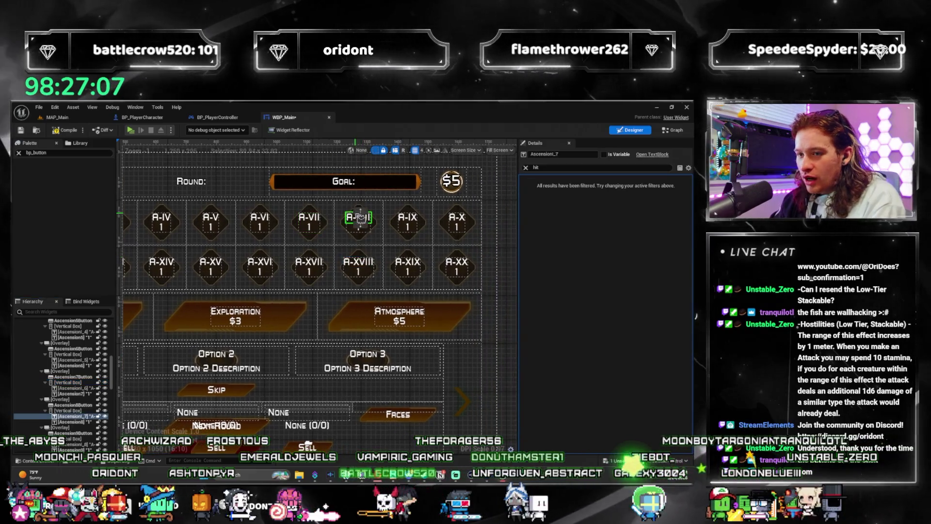
pyautogui.click(66, 410)
pyautogui.click(630, 189)
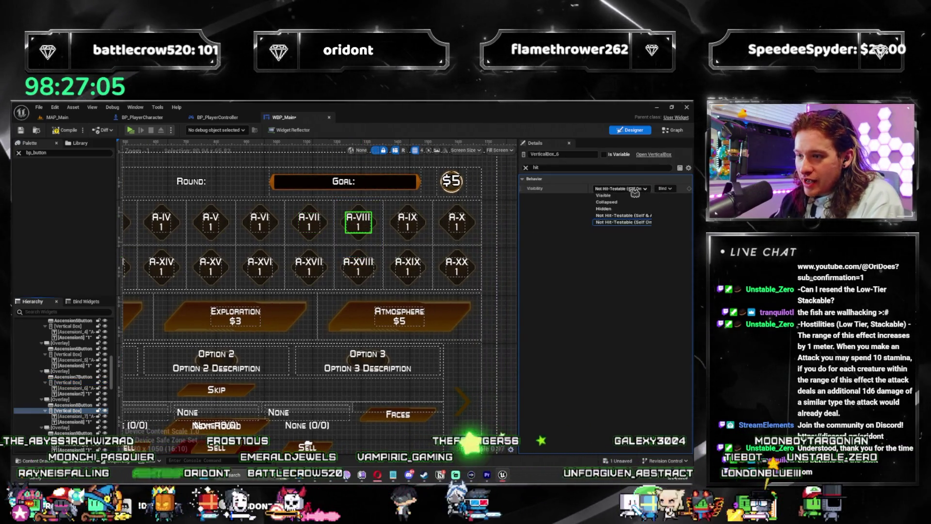
pyautogui.click(623, 215)
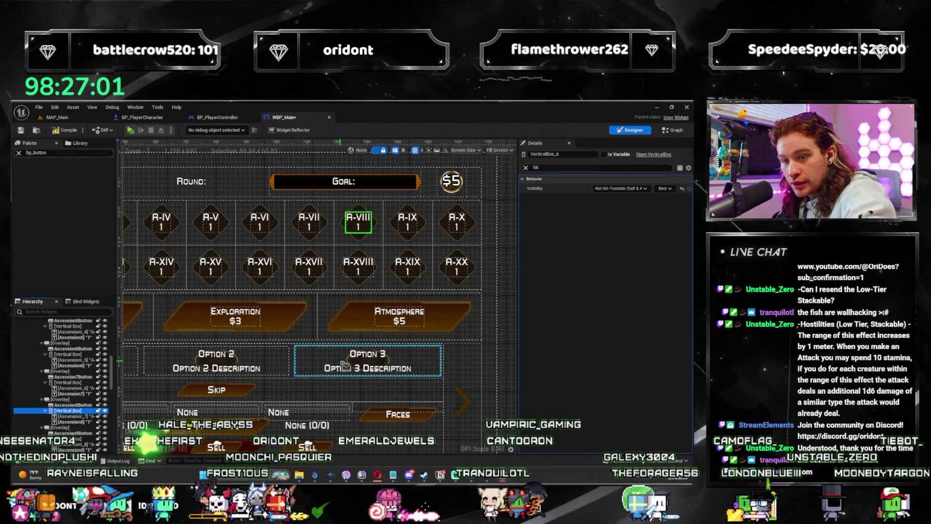
pyautogui.click(638, 190)
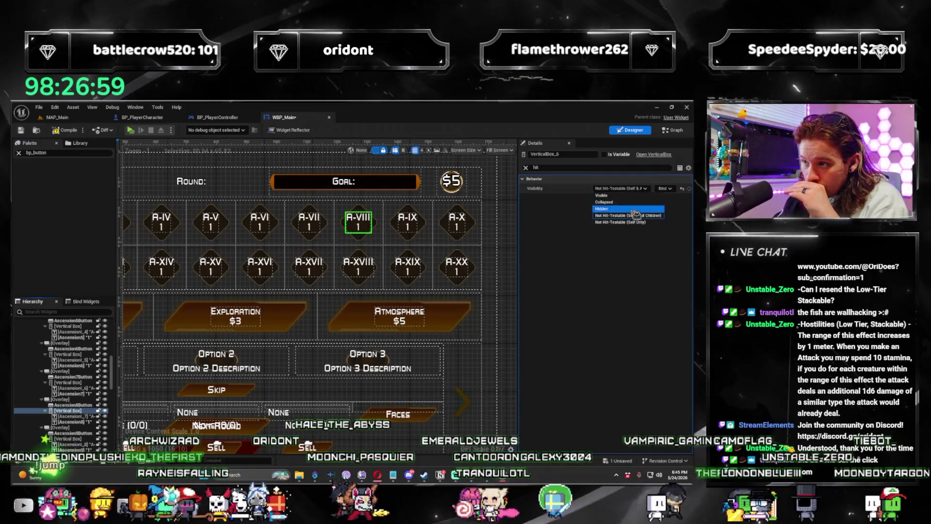
pyautogui.click(626, 215)
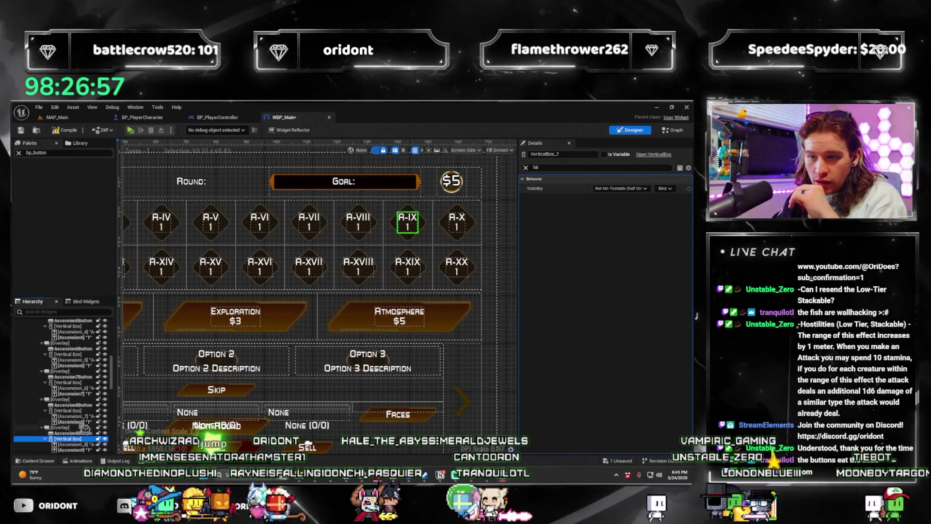
pyautogui.click(83, 438)
pyautogui.click(621, 189)
pyautogui.click(626, 215)
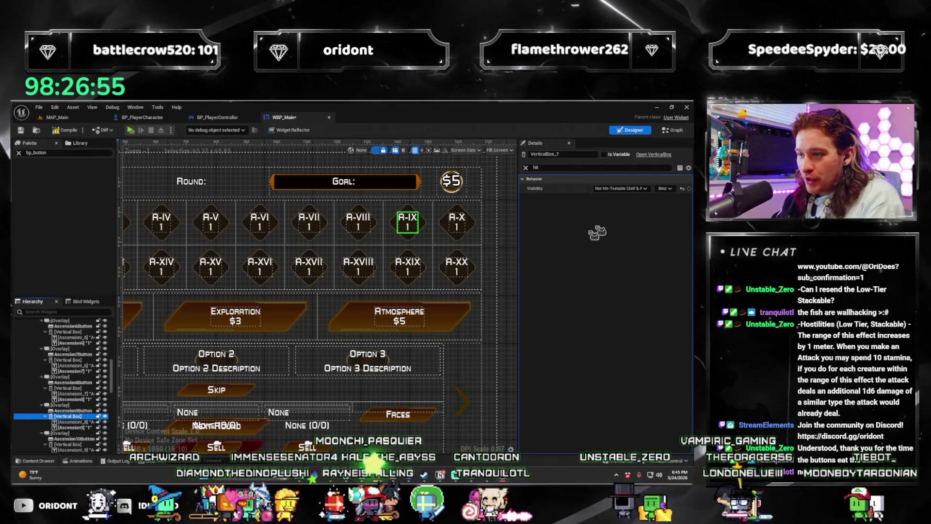
pyautogui.scroll(-1, 75, 412)
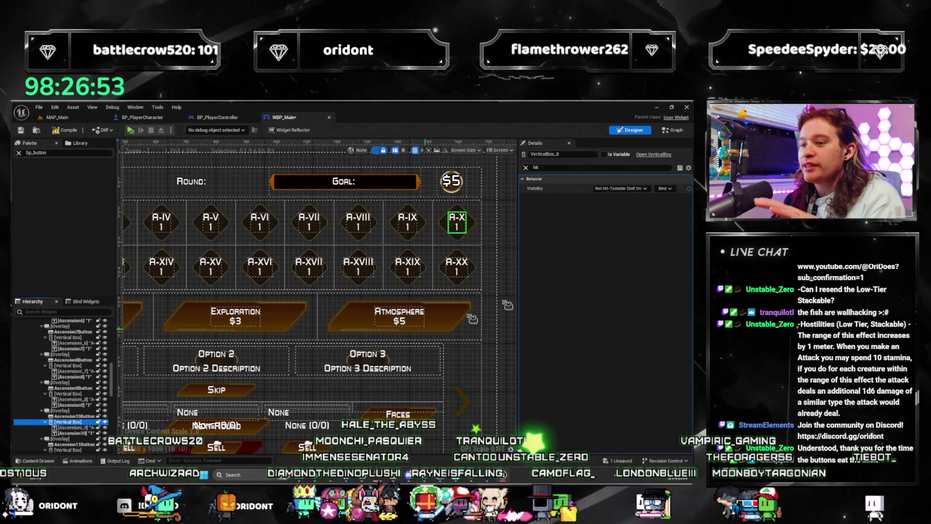
pyautogui.moveTo(264, 306); pyautogui.dragTo(408, 301)
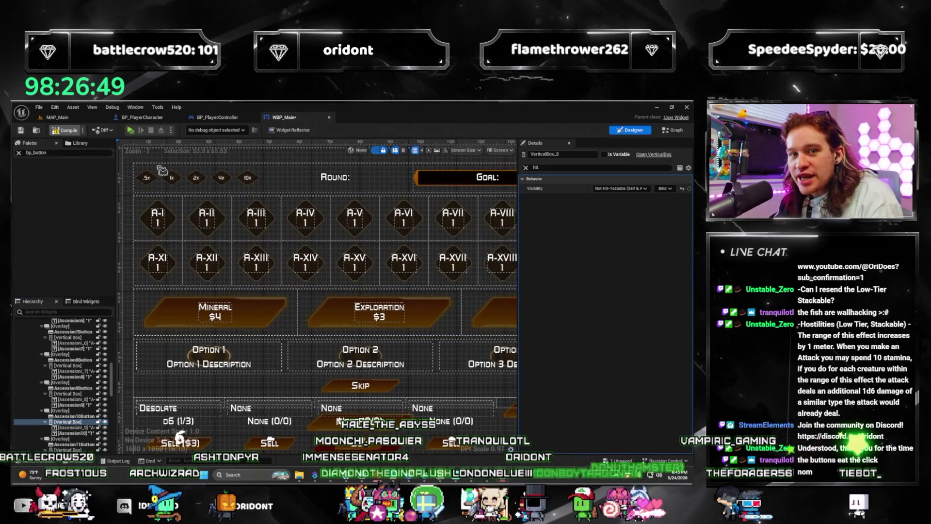
# Step: Save WBP_Main, then playtest by buying the Atmosphere pack and clicking the Lunar die option
pyautogui.hotkey('ctrl', 's')
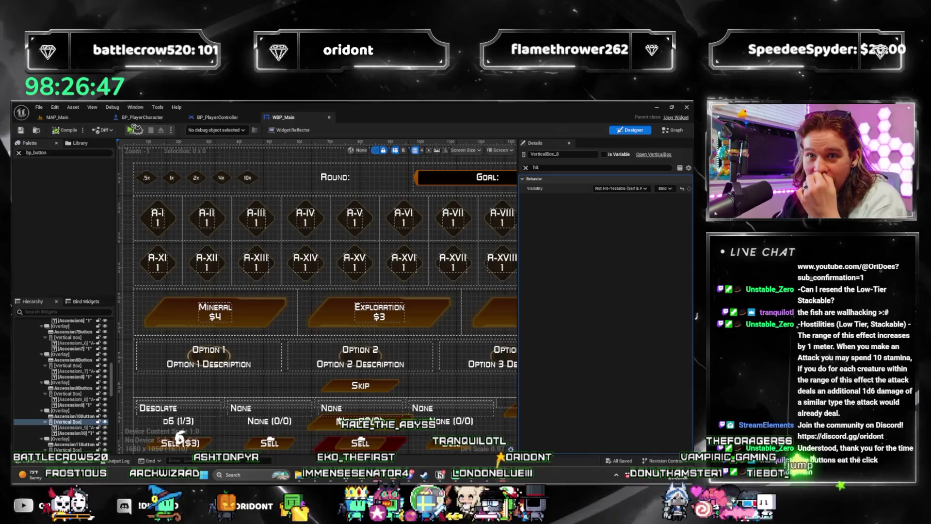
pyautogui.click(136, 130)
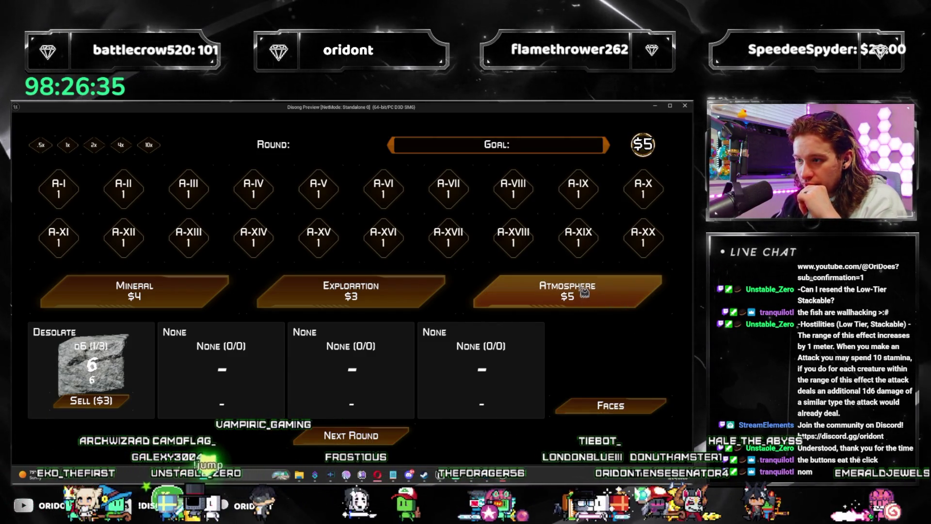
pyautogui.click(611, 298)
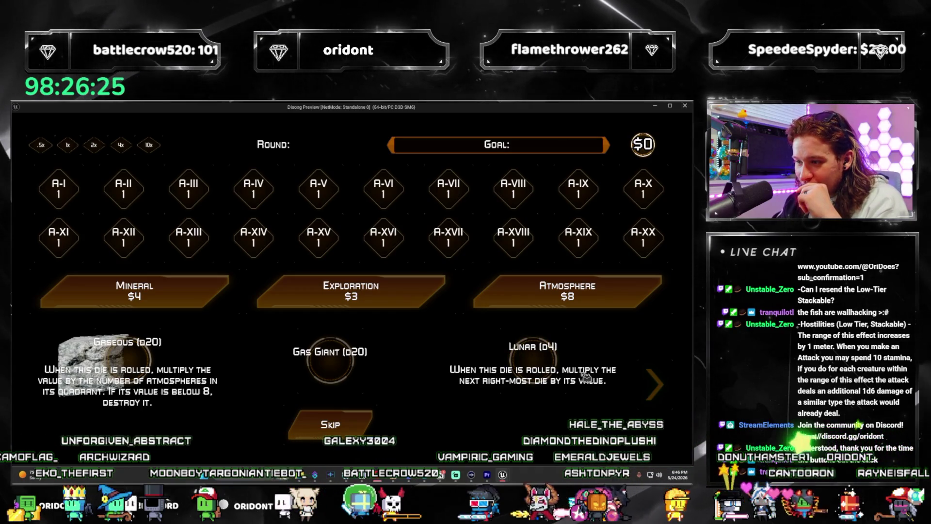
pyautogui.click(585, 376)
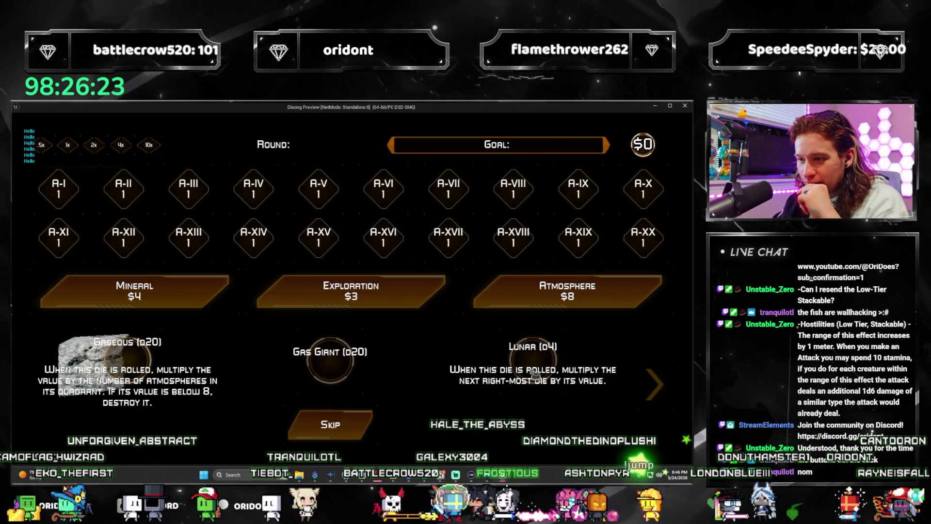
pyautogui.click(685, 107)
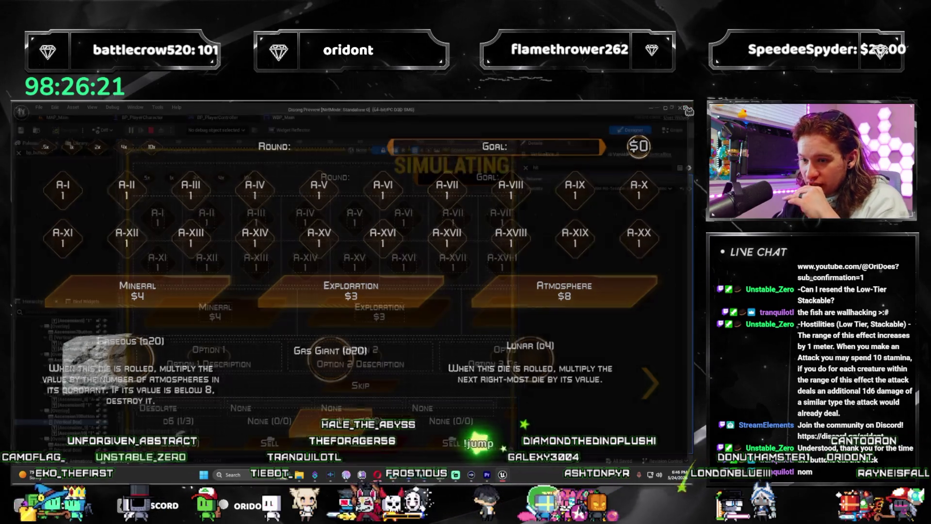
# Step: Set the Option 1, 2 and 3 grid panels to Not Hit-Testable (Self & All Children), then save WBP_Main
pyautogui.click(222, 353)
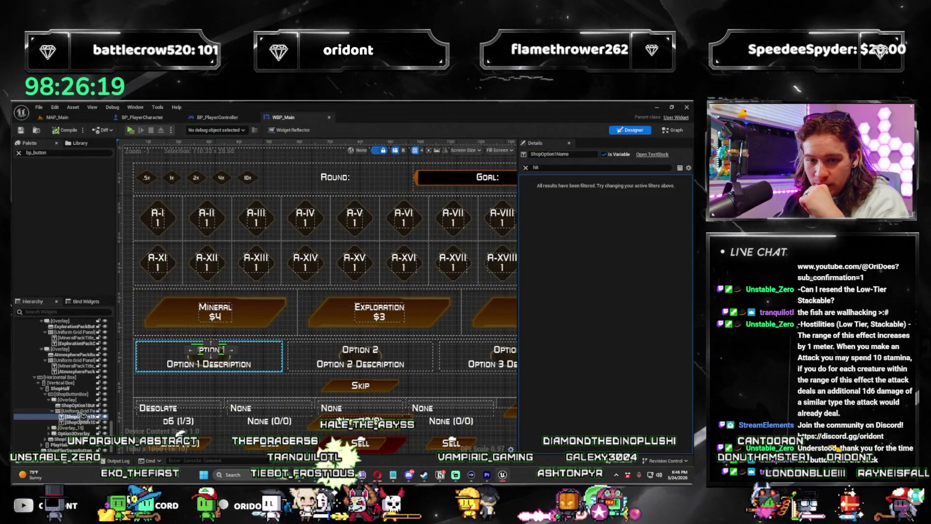
pyautogui.click(78, 411)
pyautogui.click(621, 188)
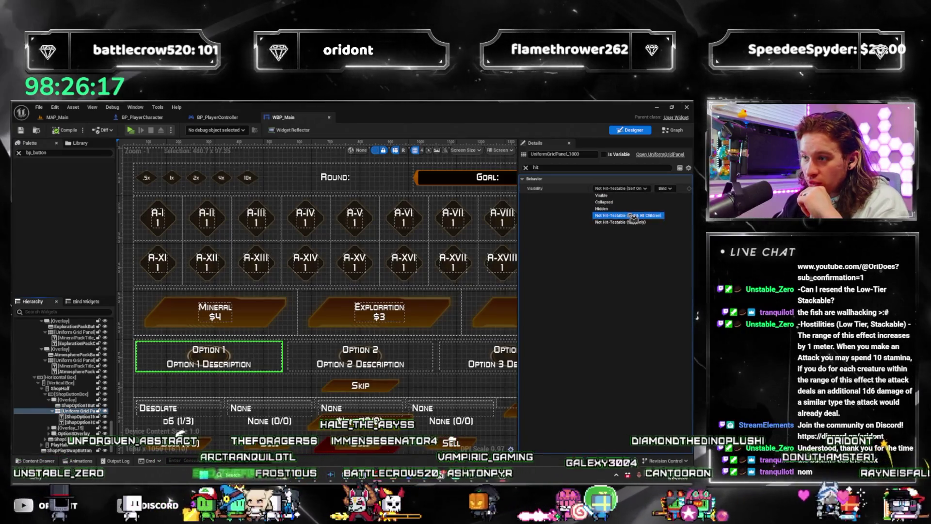
pyautogui.click(628, 216)
pyautogui.click(347, 350)
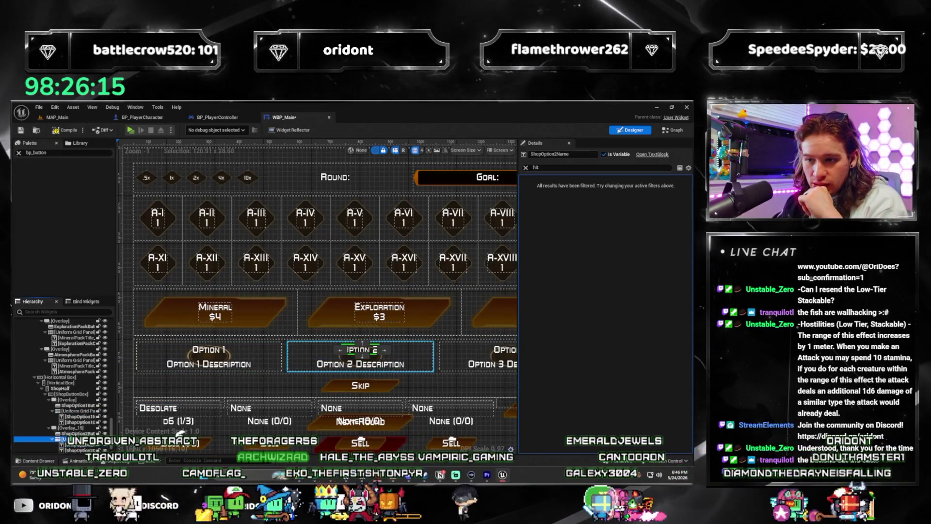
pyautogui.click(347, 349)
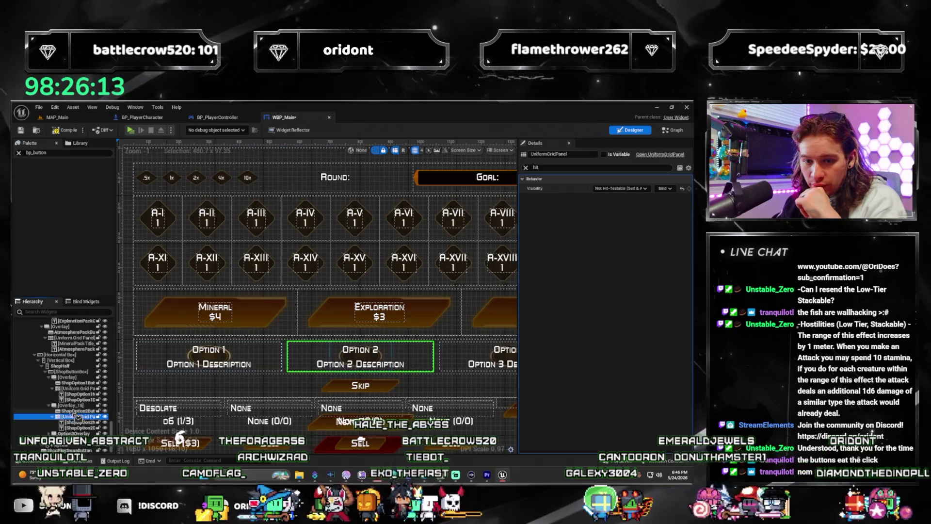
pyautogui.click(507, 351)
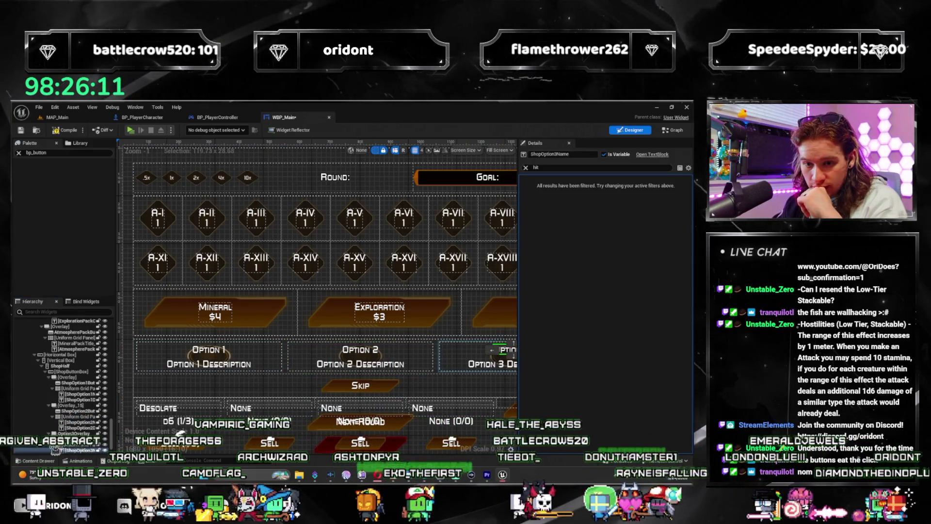
pyautogui.click(505, 350)
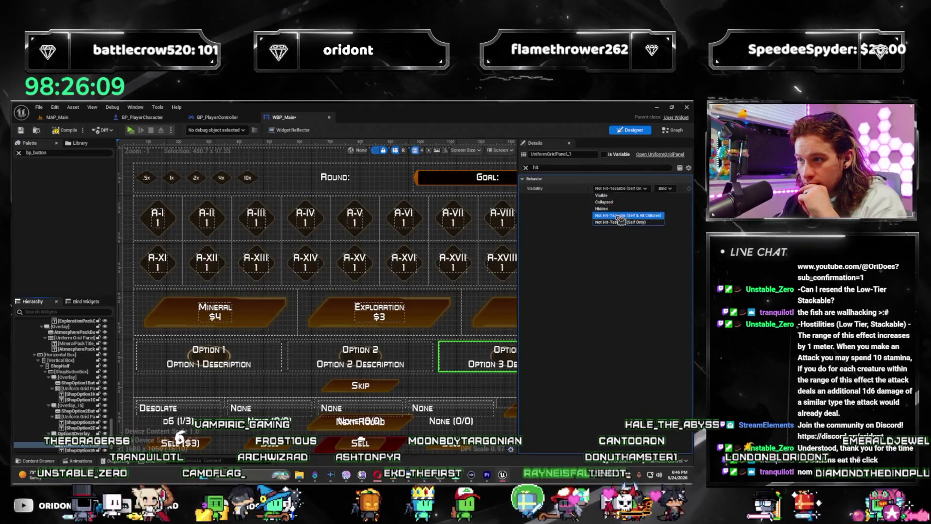
pyautogui.click(619, 216)
pyautogui.hotkey('ctrl', 's')
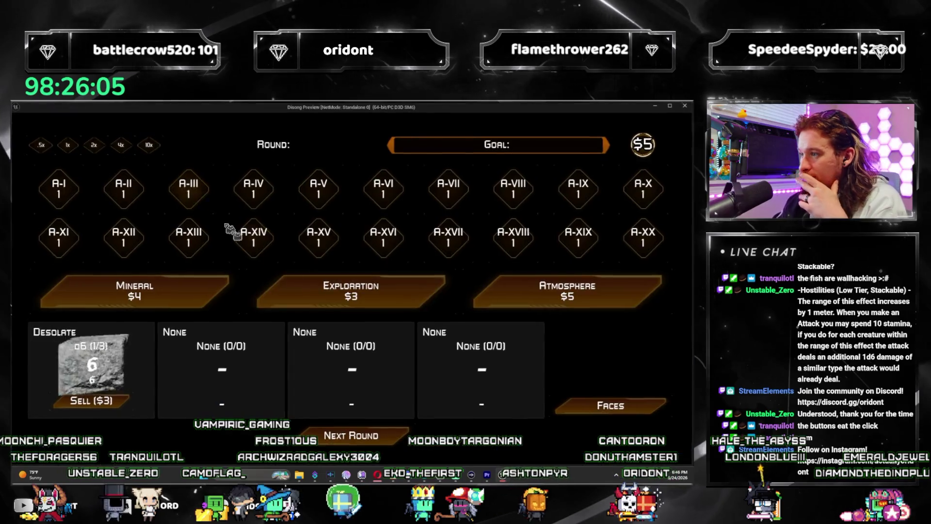
# Step: In the preview, buy the Atmosphere pack, give the d8 the Prolific upgrade and reach round 3
pyautogui.click(495, 291)
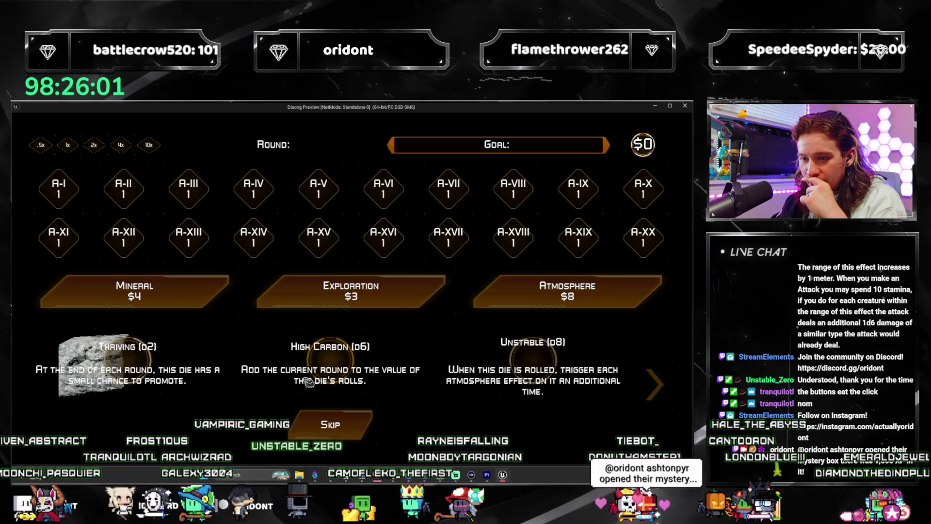
pyautogui.click(543, 371)
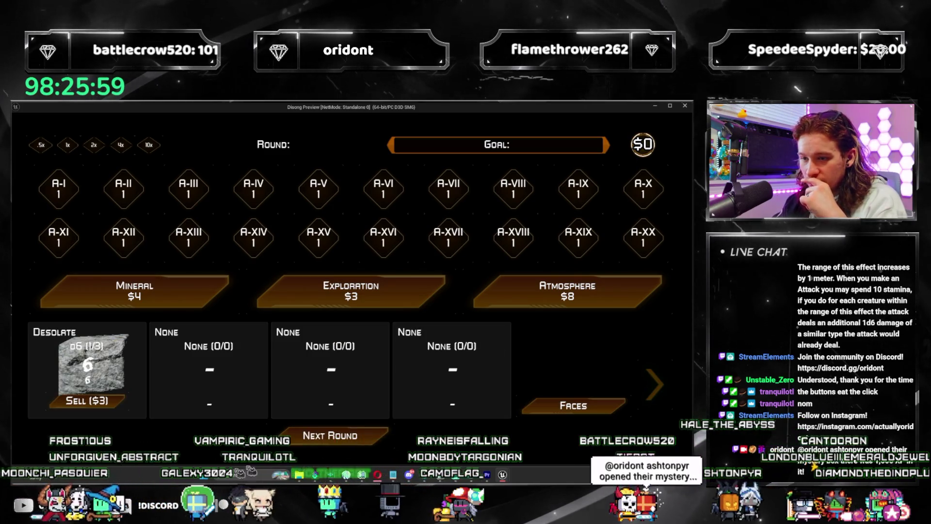
pyautogui.click(380, 438)
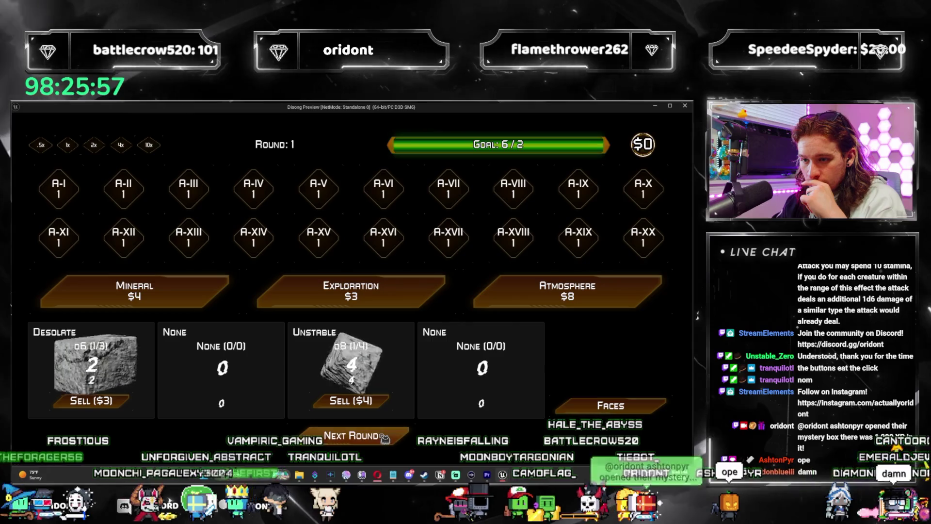
pyautogui.click(394, 442)
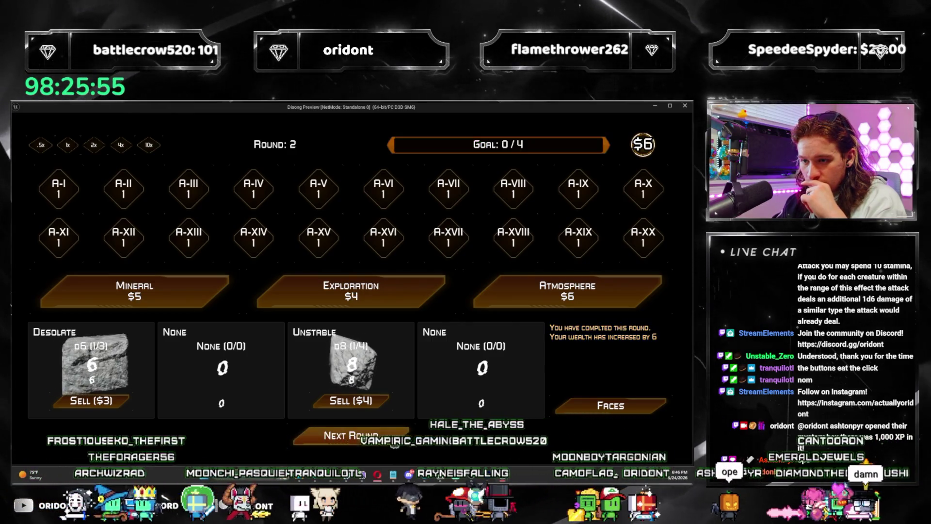
pyautogui.click(336, 368)
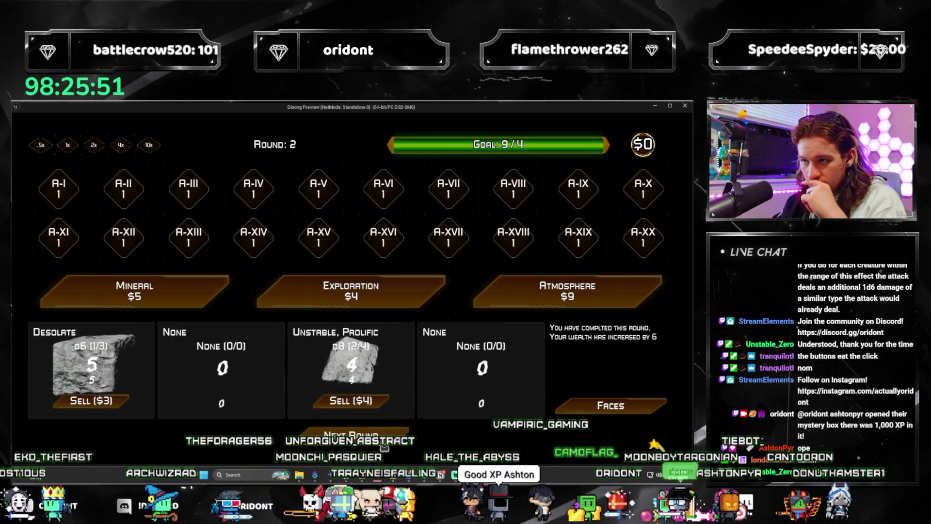
pyautogui.click(388, 442)
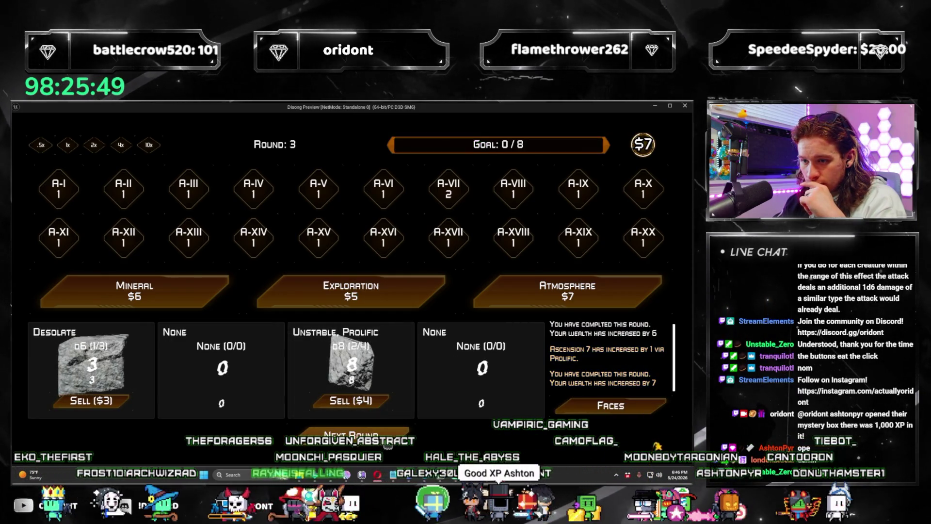
# Step: Take the Bountiful d2 die, check the 10-value face upgrade, then close the preview
pyautogui.click(542, 363)
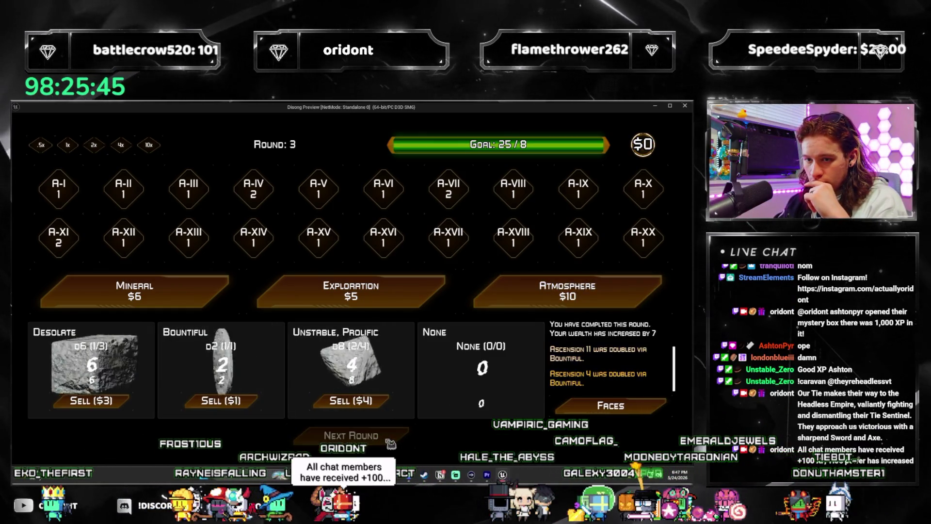
pyautogui.click(391, 439)
pyautogui.click(226, 212)
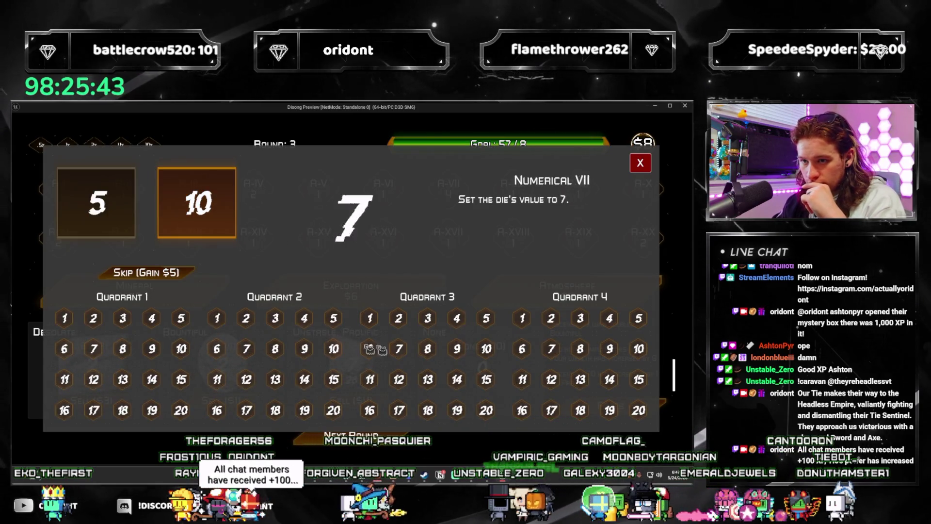
pyautogui.click(640, 163)
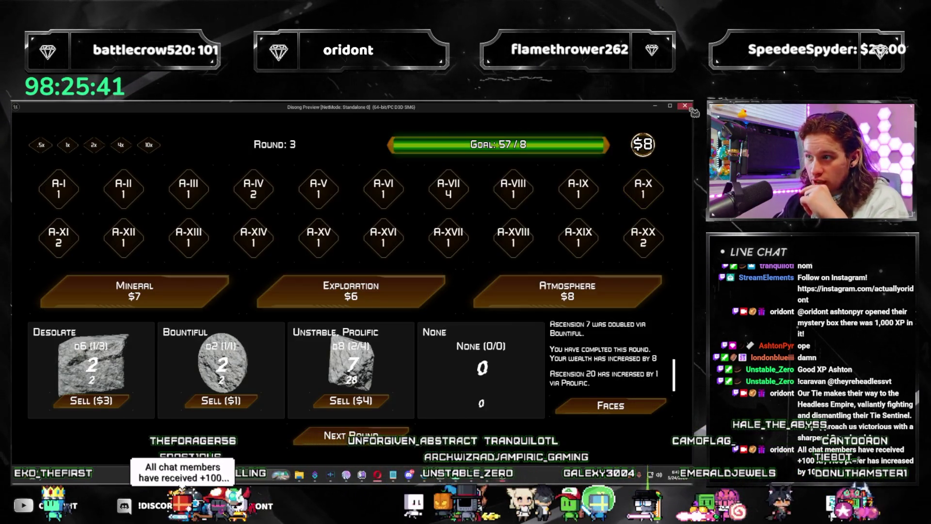
pyautogui.click(685, 106)
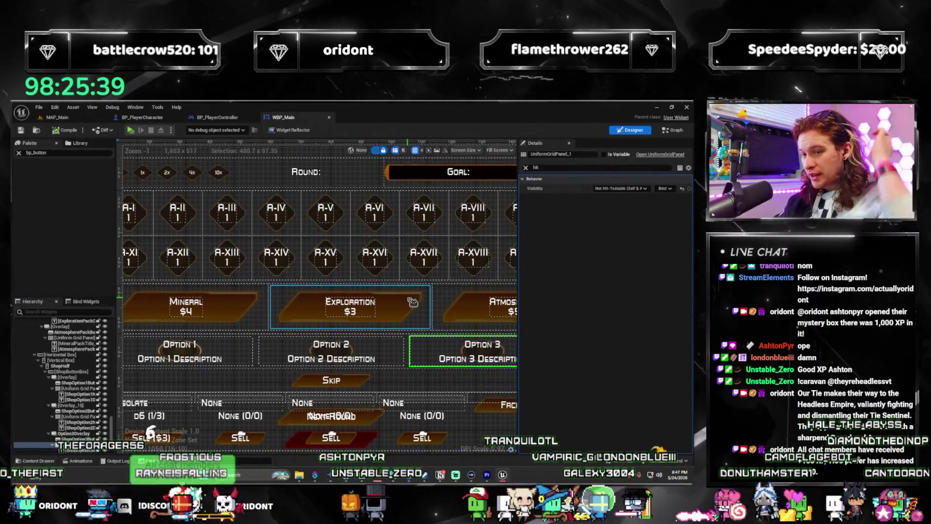
# Step: Delete the OnMouseButtonUp function from the WBP_Main graph's Functions list
pyautogui.click(216, 118)
pyautogui.click(284, 117)
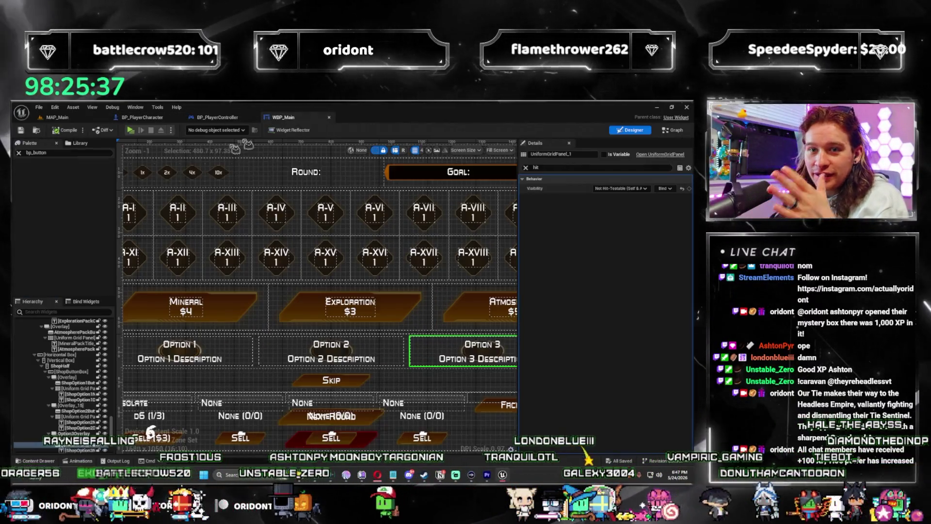
pyautogui.click(19, 153)
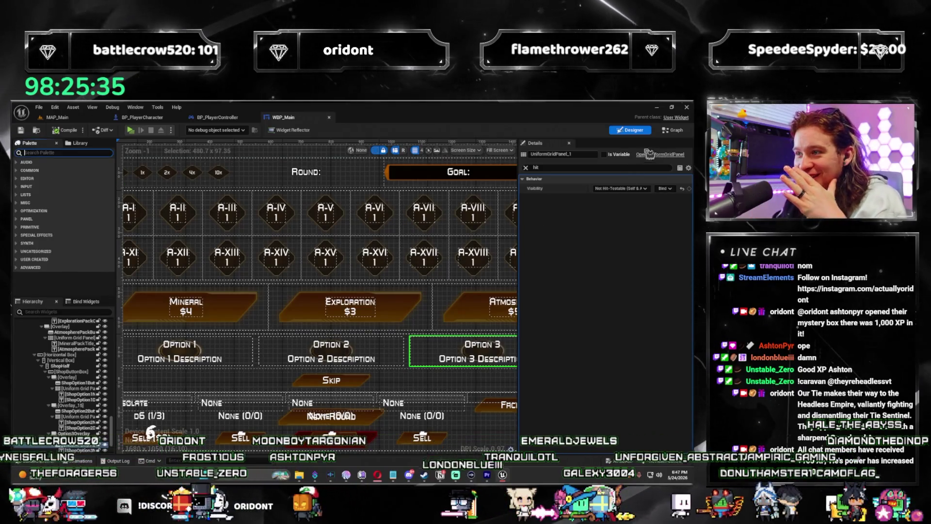
pyautogui.click(673, 130)
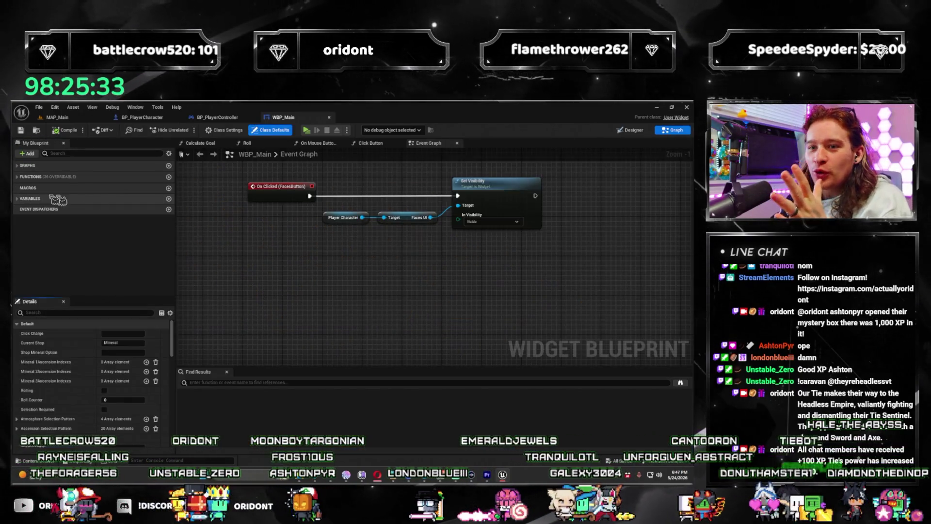
pyautogui.click(23, 177)
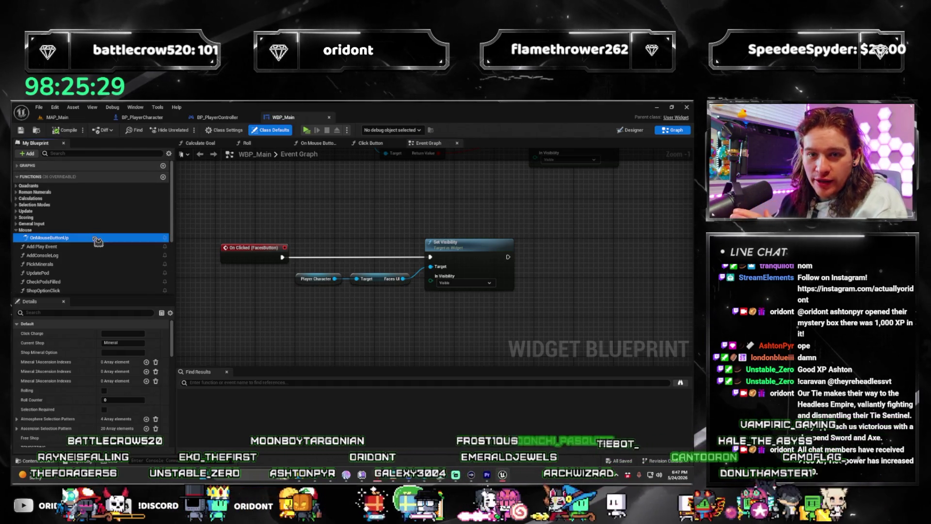
pyautogui.rightClick(95, 239)
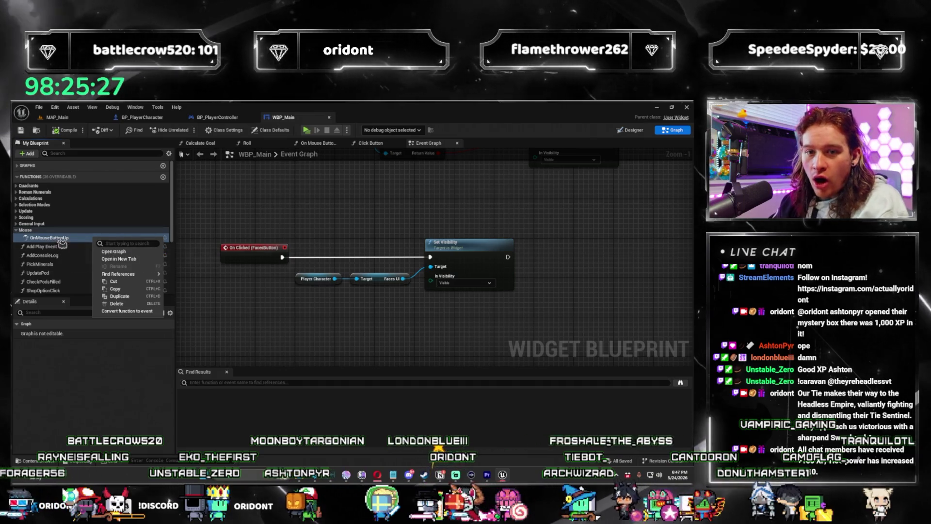
pyautogui.press('Escape')
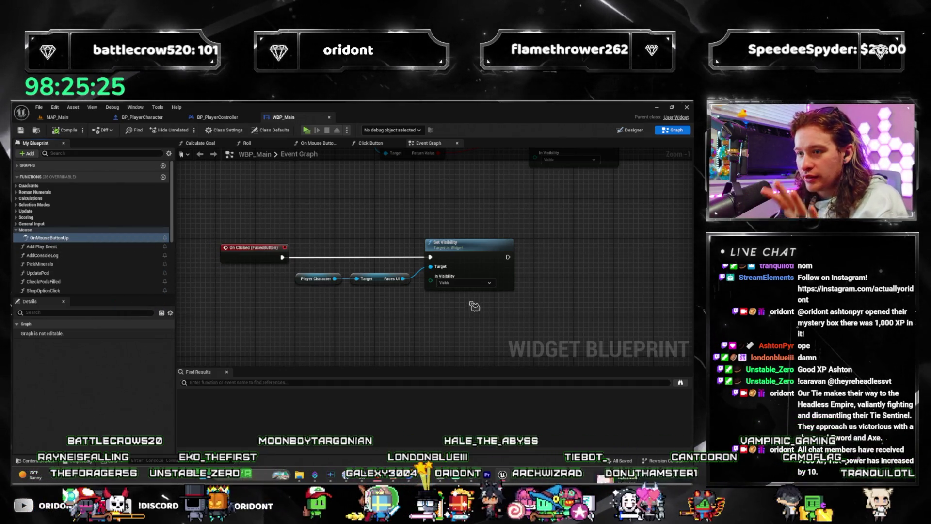
pyautogui.press('Delete')
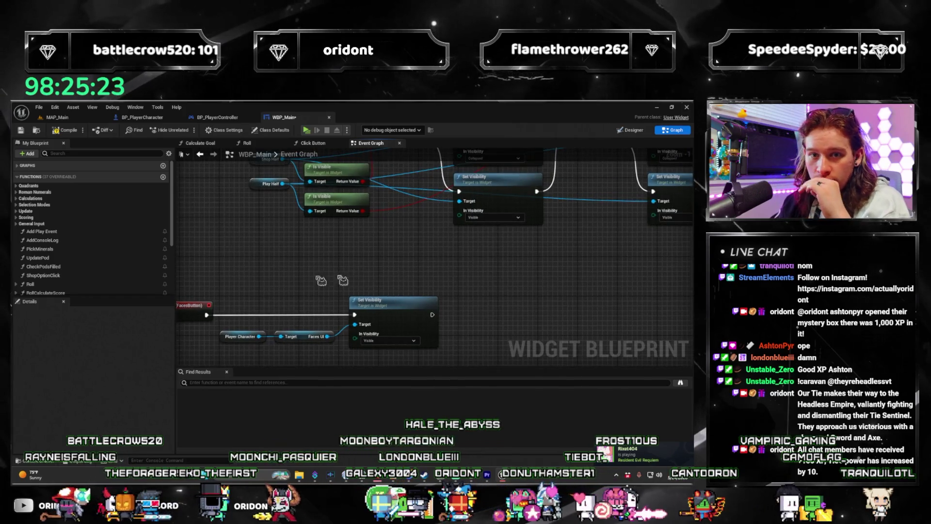
# Step: Search the overridable functions for 'button', then return to the WBP_Main Designer
pyautogui.scroll(-4, 363, 283)
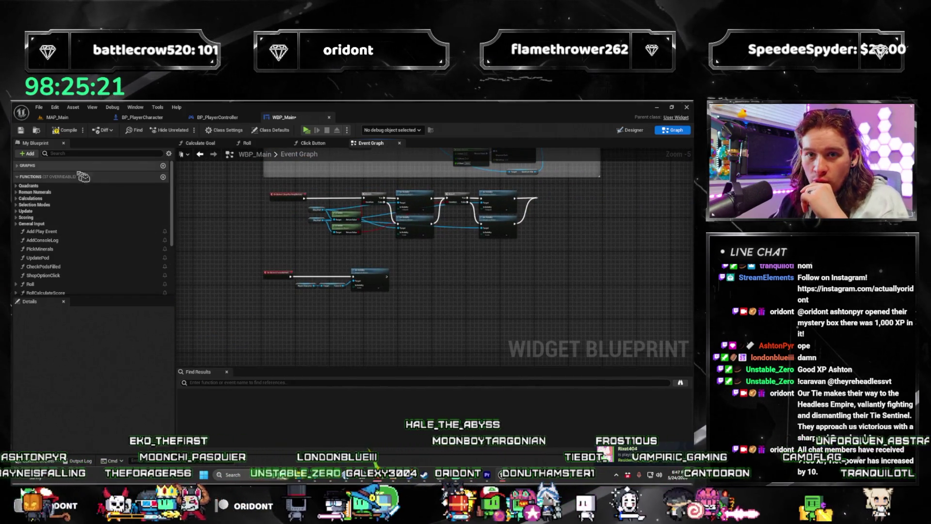
pyautogui.click(141, 177)
pyautogui.write('button')
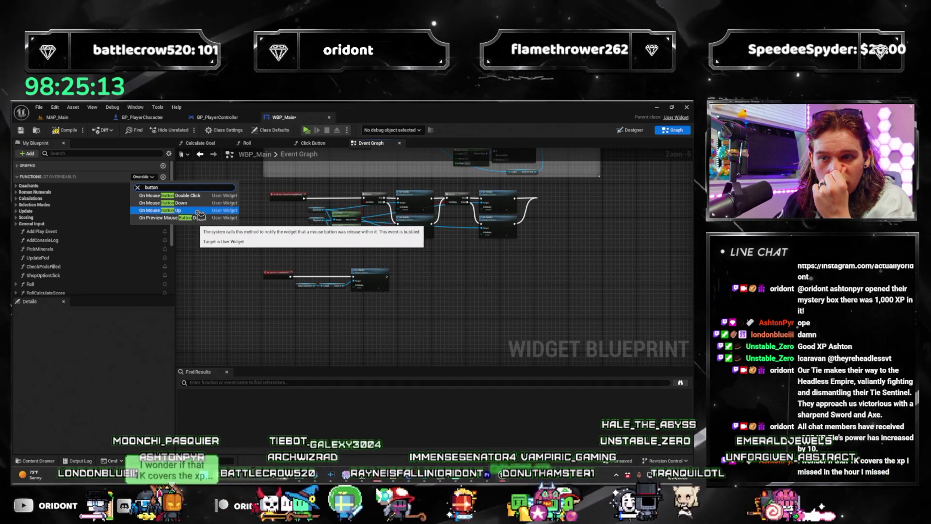
pyautogui.press('Escape')
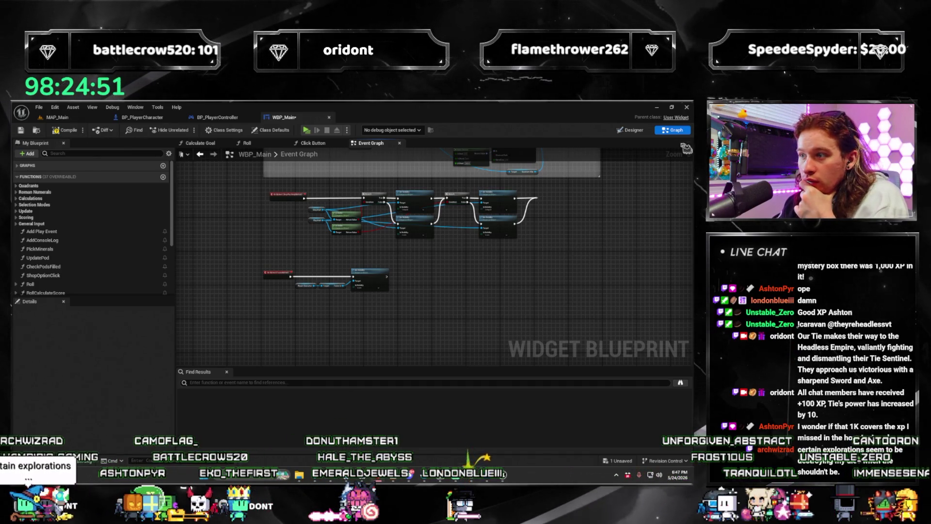
pyautogui.click(641, 138)
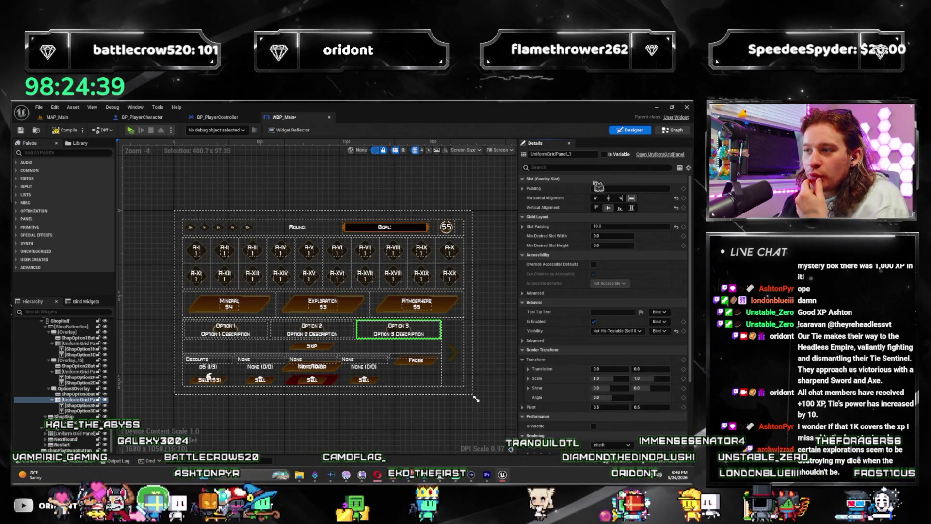
# Step: Center the On Clicked (FacesButton) → Set Visibility nodes in the WBP_Main event graph
pyautogui.hotkey('ctrl', 'shift', 'g')
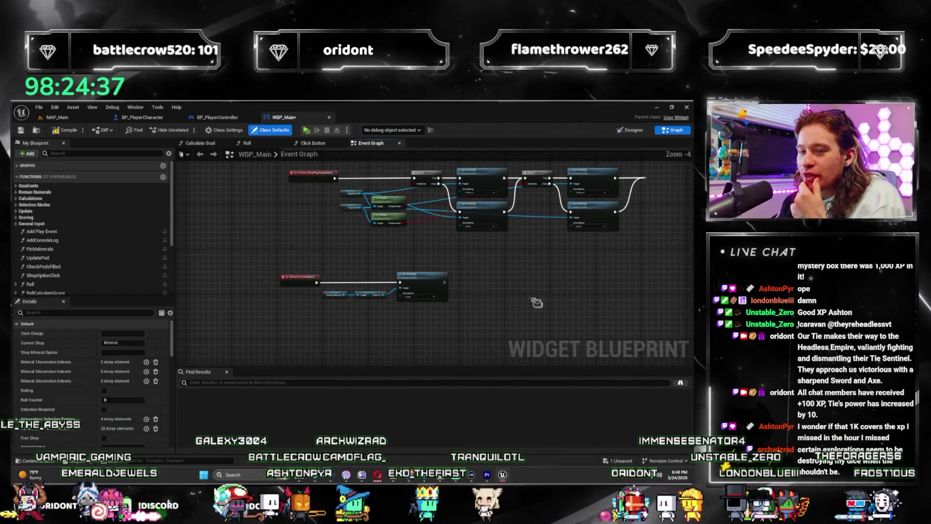
pyautogui.scroll(2, 325, 293)
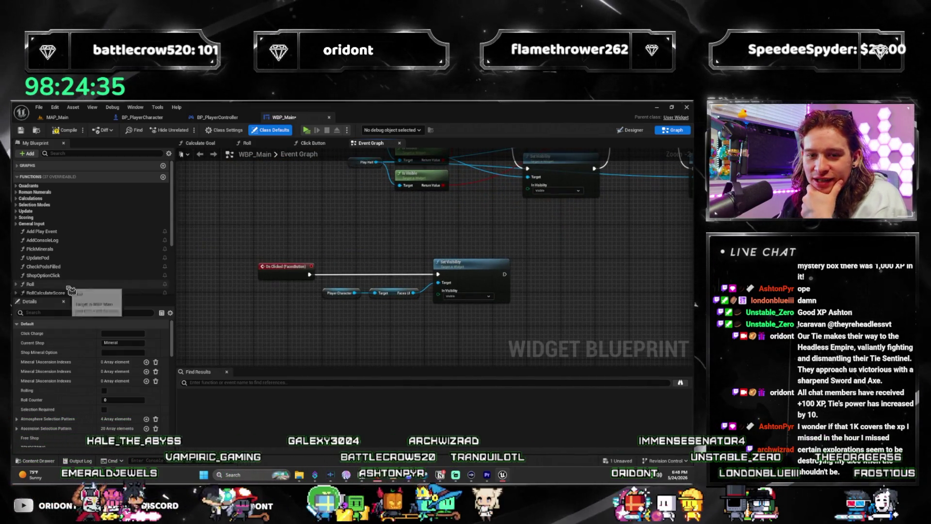
pyautogui.scroll(-5, 73, 288)
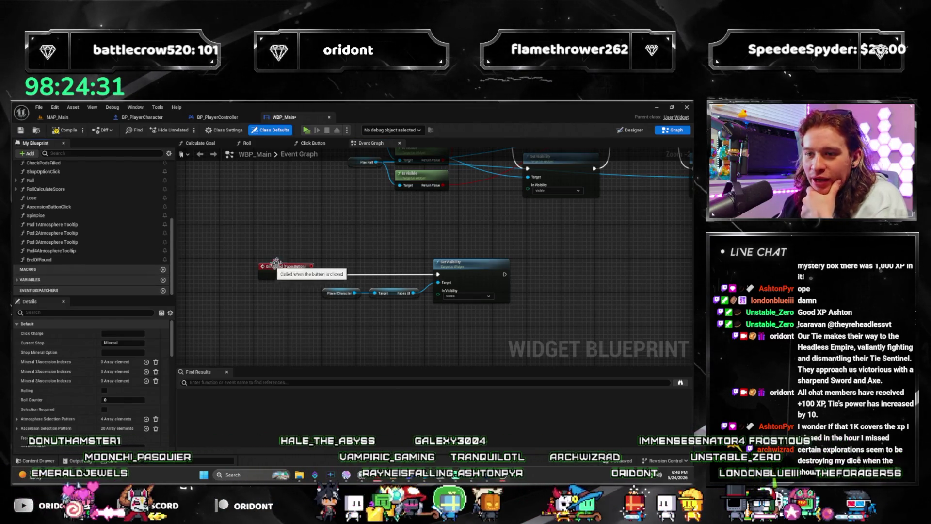
pyautogui.scroll(-3, 291, 262)
pyautogui.scroll(5, 343, 258)
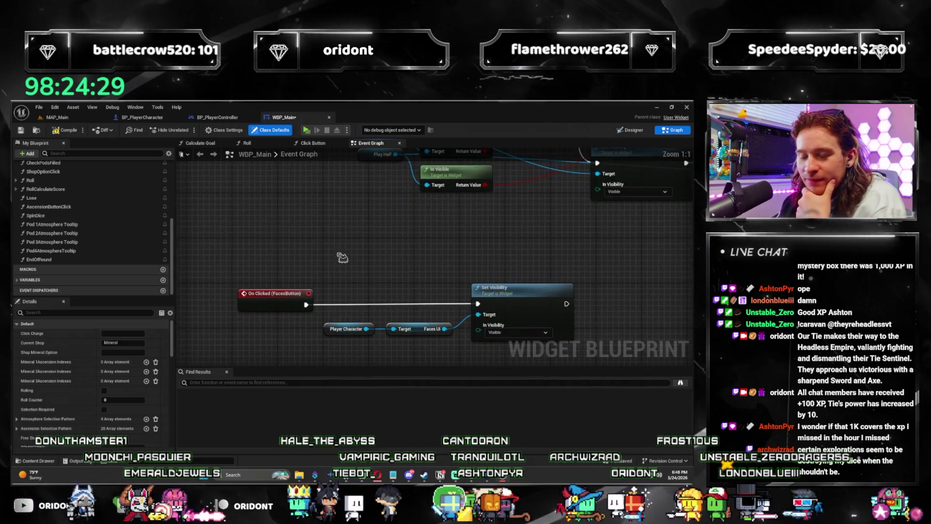
pyautogui.moveTo(342, 258); pyautogui.dragTo(306, 215)
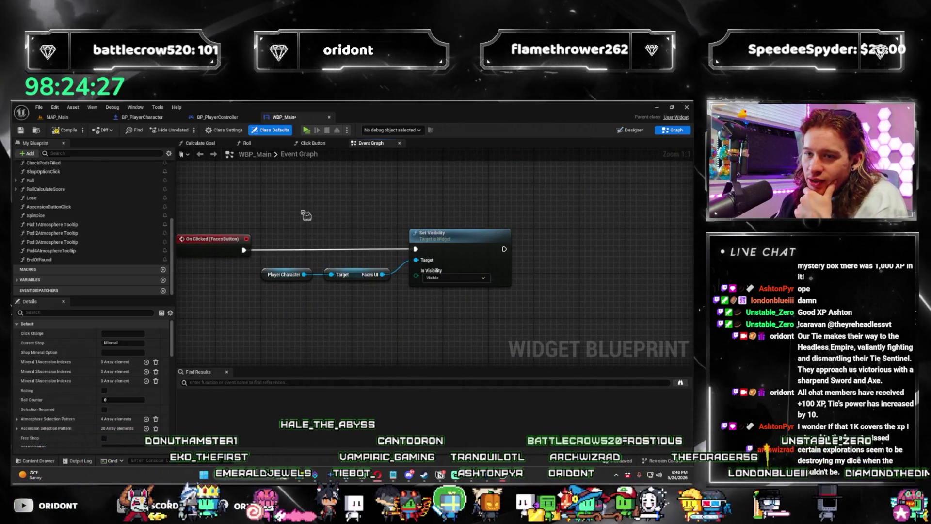
pyautogui.click(630, 130)
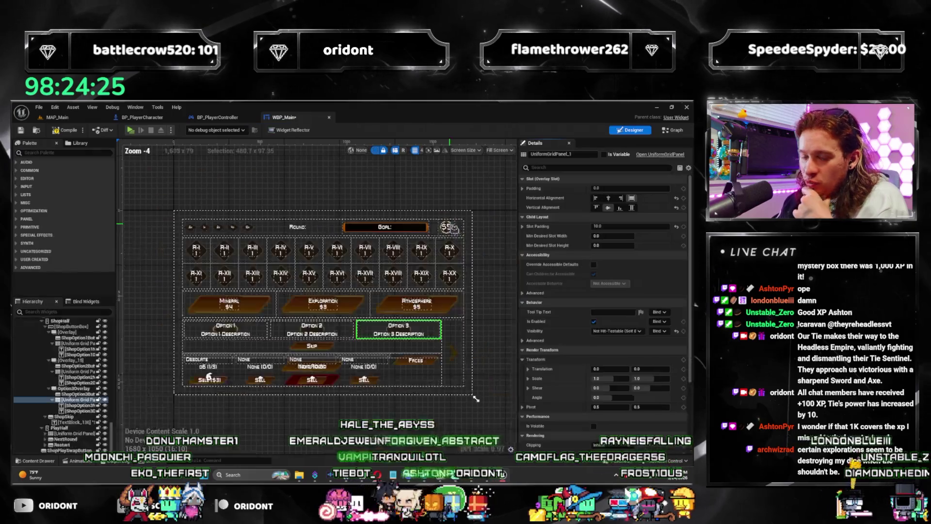
pyautogui.scroll(1, 367, 270)
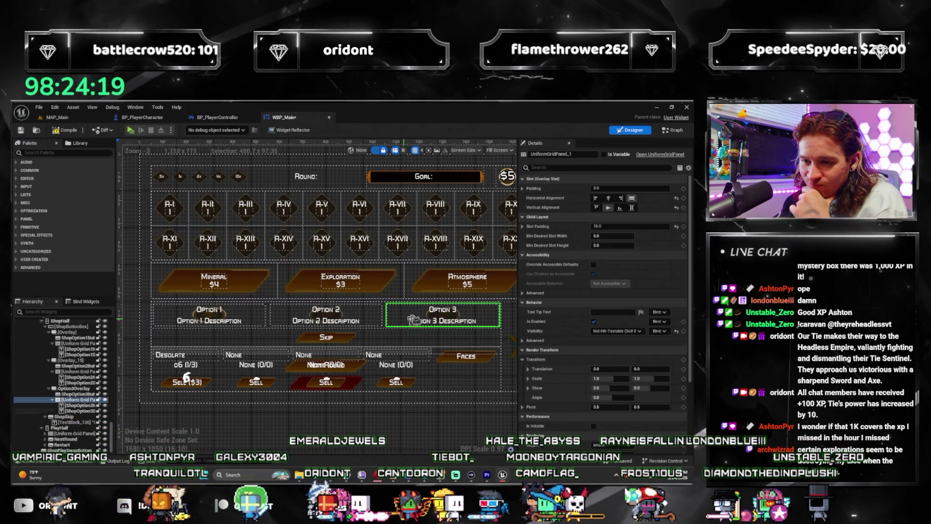
pyautogui.click(673, 130)
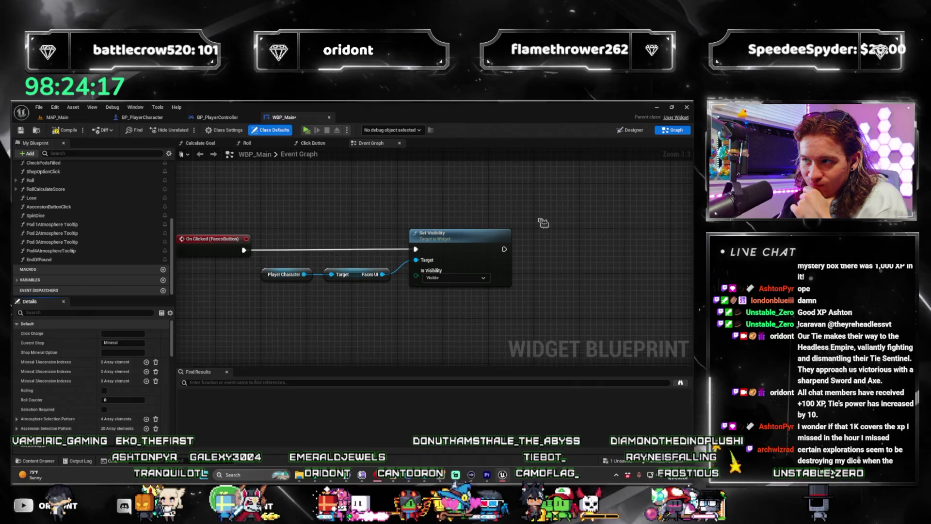
# Step: Add Click Button calls after the Set Visibility nodes
pyautogui.moveTo(523, 268); pyautogui.dragTo(578, 237)
pyautogui.write('click button')
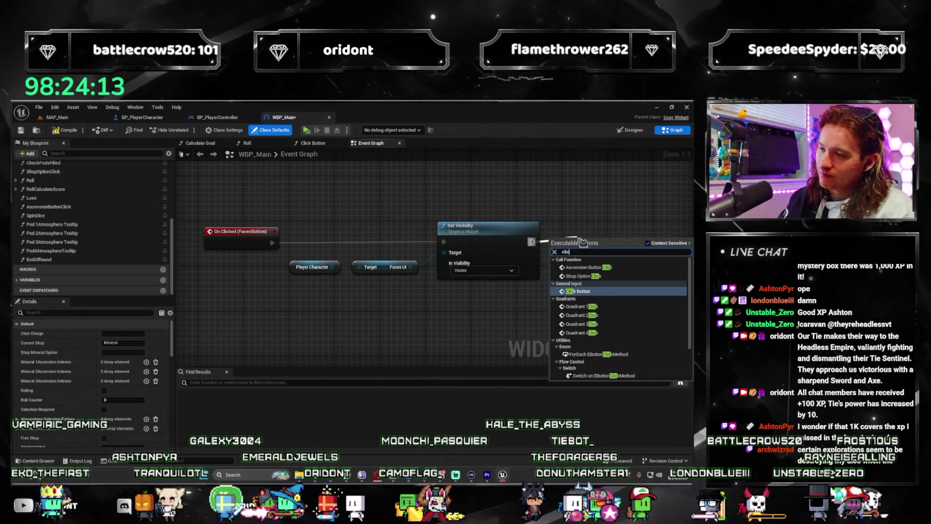
pyautogui.press('Return')
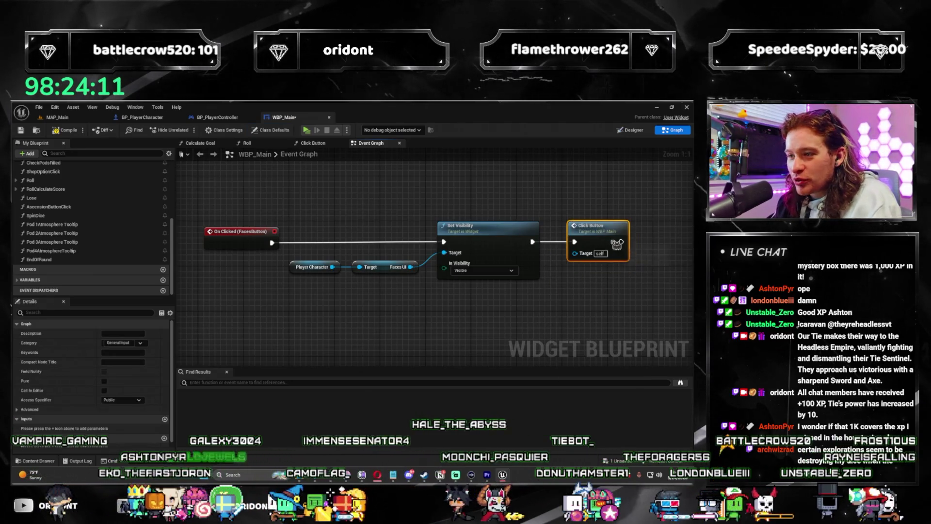
pyautogui.scroll(-3, 463, 271)
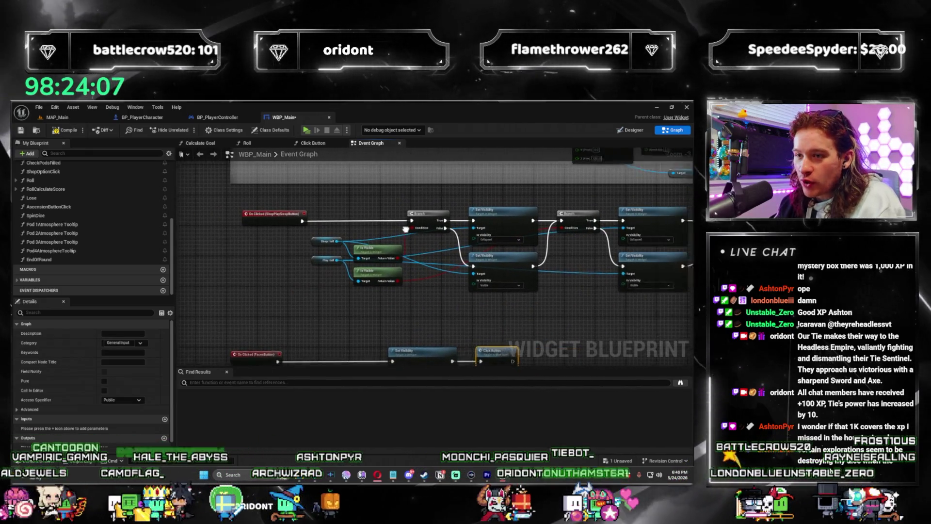
pyautogui.scroll(2, 361, 274)
pyautogui.scroll(1, 362, 274)
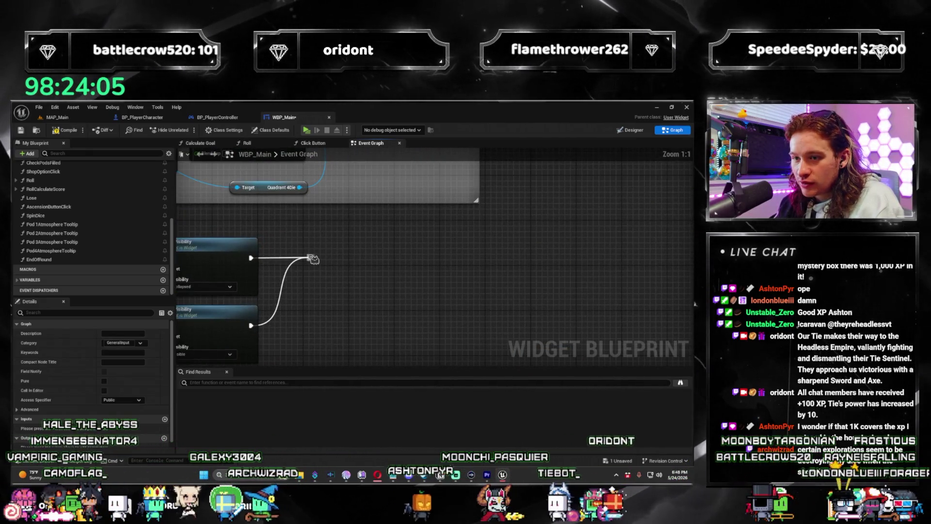
pyautogui.moveTo(385, 262); pyautogui.dragTo(385, 262)
pyautogui.write('click')
pyautogui.press('Return')
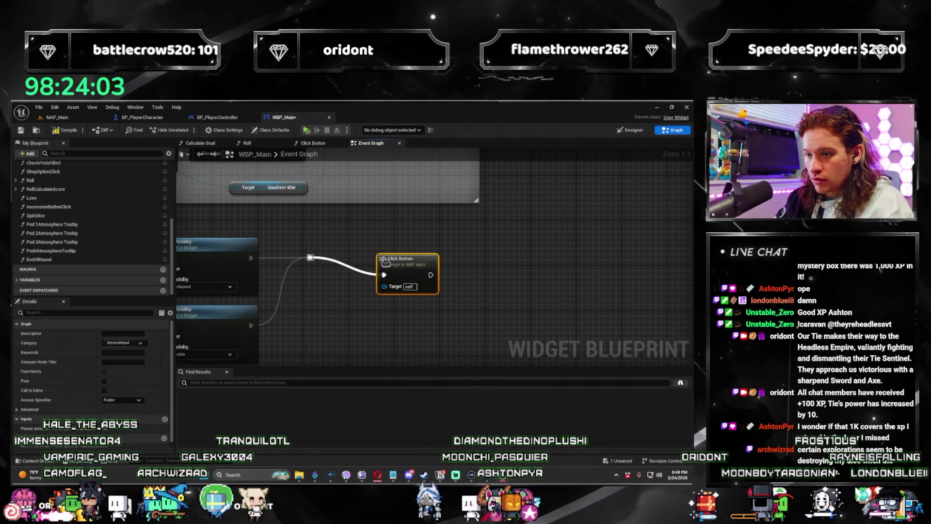
pyautogui.scroll(-5, 351, 272)
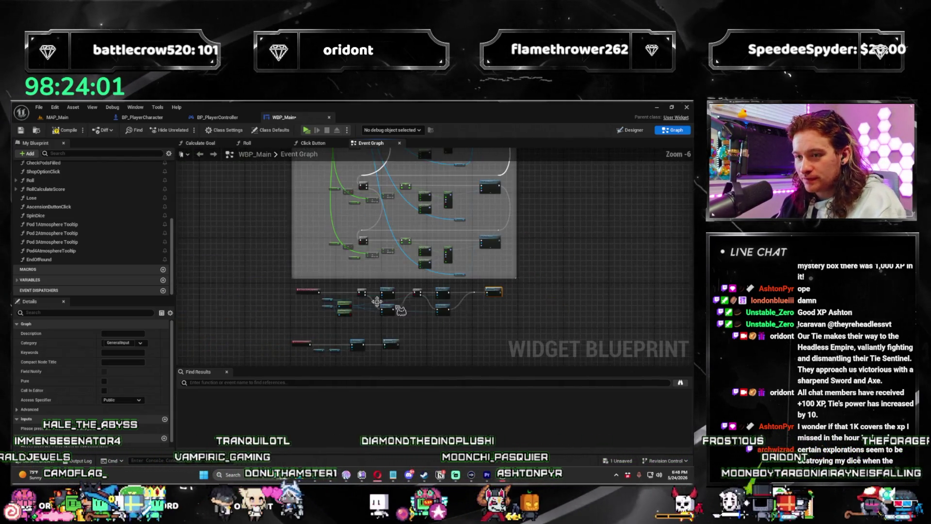
pyautogui.scroll(4, 353, 289)
# Step: Add a Click Button call after Open Level in the Restart click event
pyautogui.moveTo(347, 230)
pyautogui.mouseDown()
pyautogui.moveTo(424, 244)
pyautogui.moveTo(423, 335)
pyautogui.mouseUp()
pyautogui.click(222, 247)
pyautogui.moveTo(222, 248); pyautogui.dragTo(284, 312)
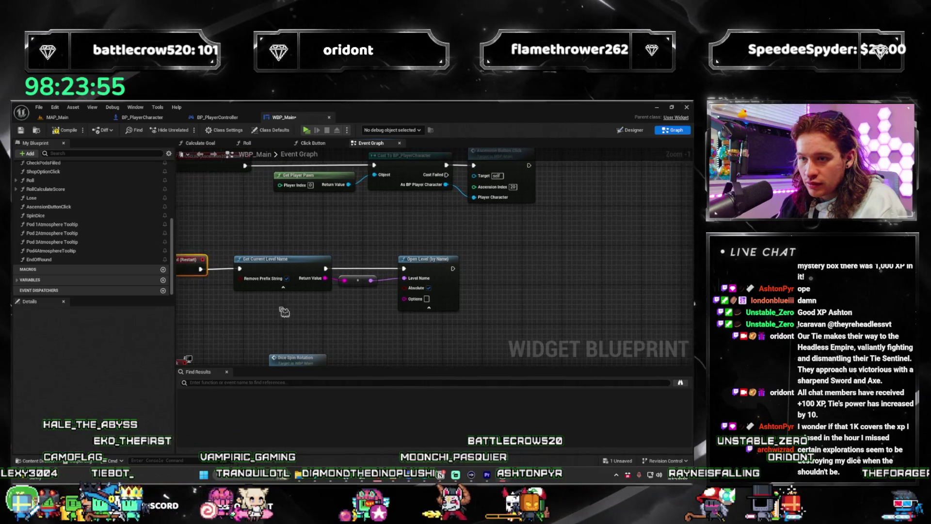
pyautogui.moveTo(510, 272); pyautogui.dragTo(508, 270)
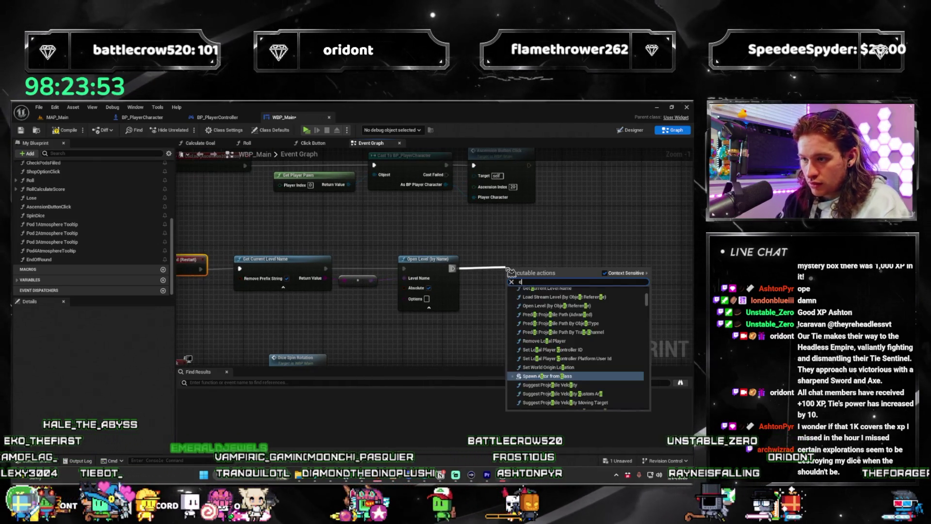
pyautogui.click(542, 281)
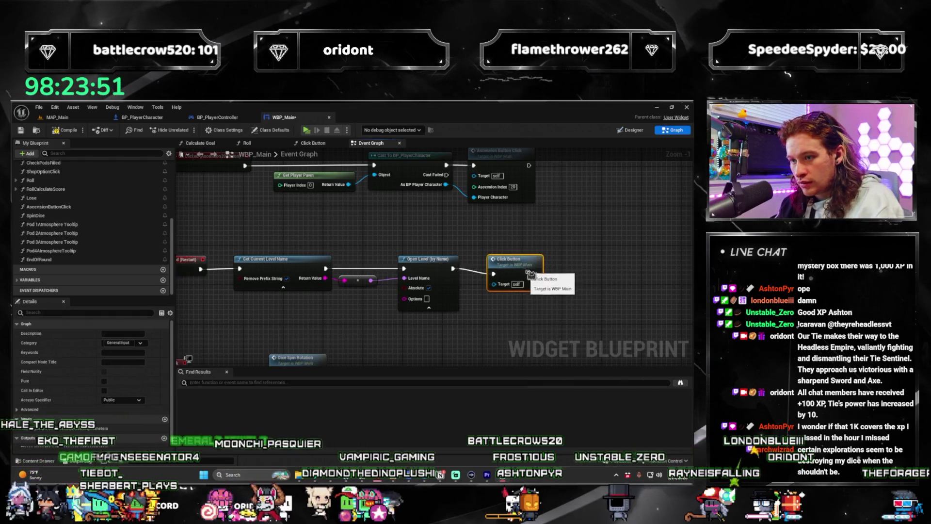
pyautogui.scroll(-1, 526, 262)
# Step: Paste a Click Button after the index 19 Ascension Button Click, align it, and save WBP_Main
pyautogui.moveTo(527, 262); pyautogui.dragTo(413, 297)
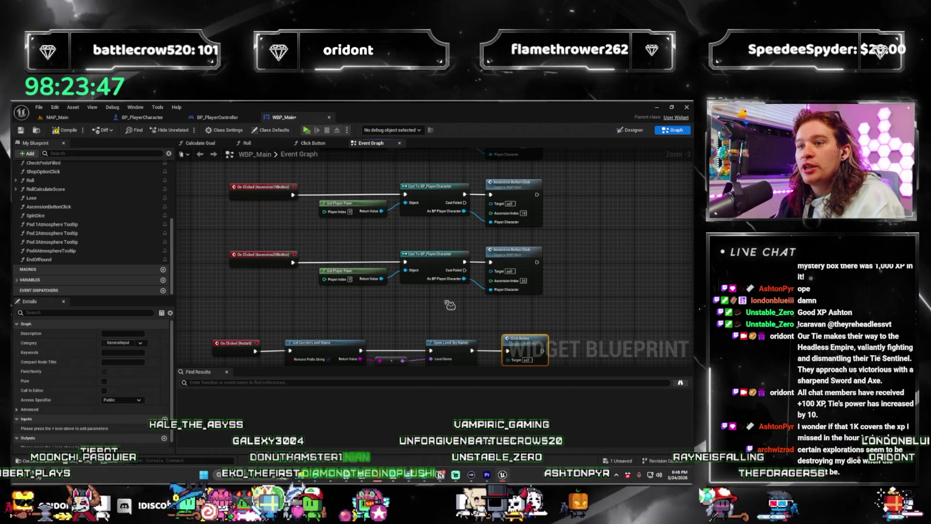
pyautogui.moveTo(444, 306)
pyautogui.mouseDown()
pyautogui.moveTo(425, 307)
pyautogui.moveTo(508, 280)
pyautogui.mouseUp()
pyautogui.scroll(1, 415, 308)
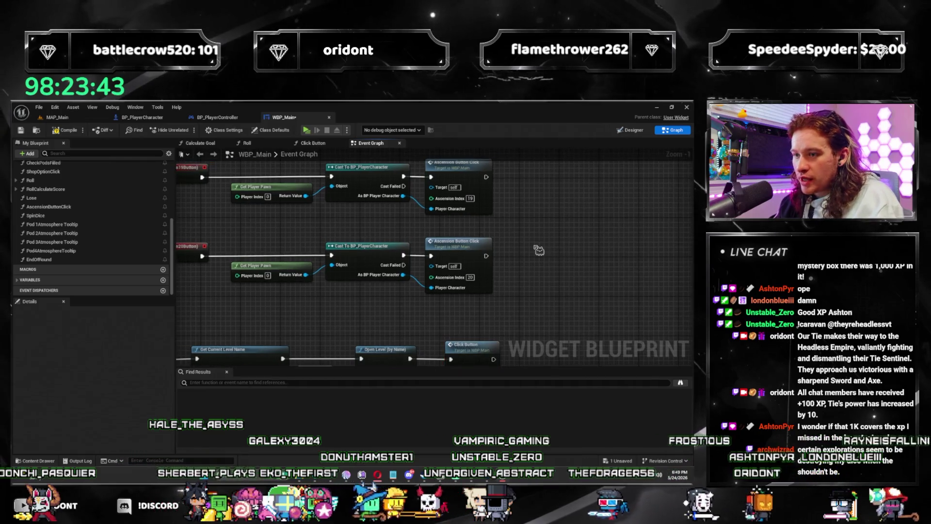
pyautogui.moveTo(541, 252)
pyautogui.mouseDown()
pyautogui.moveTo(589, 260)
pyautogui.moveTo(476, 300)
pyautogui.mouseUp()
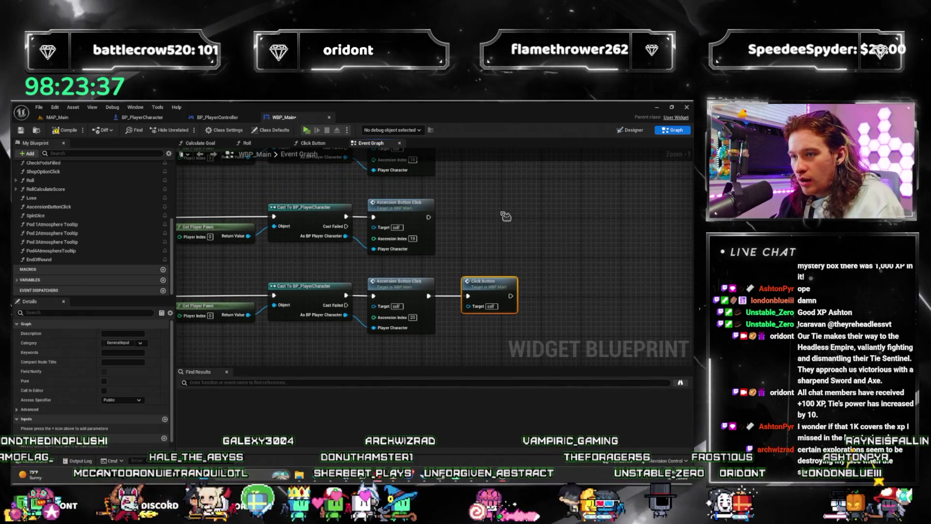
pyautogui.hotkey('ctrl', 'v')
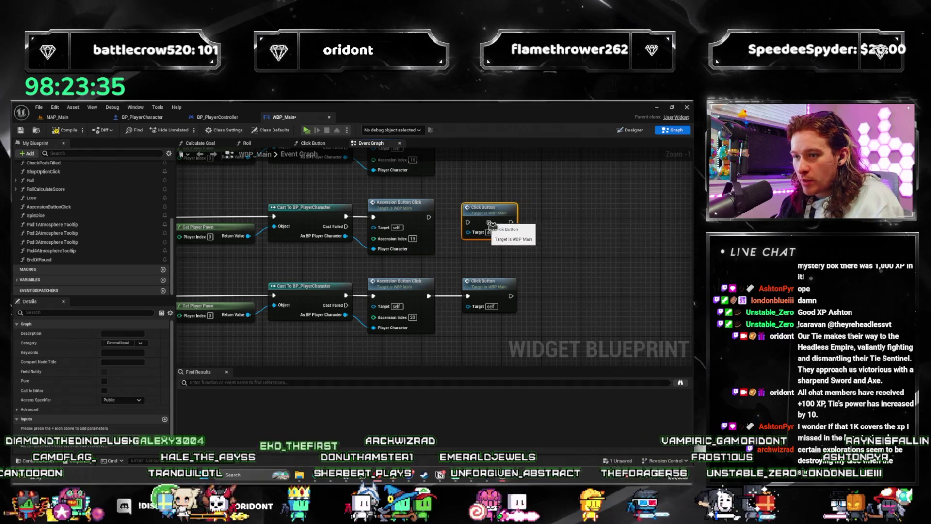
pyautogui.moveTo(491, 224); pyautogui.dragTo(491, 219)
pyautogui.scroll(-2, 476, 223)
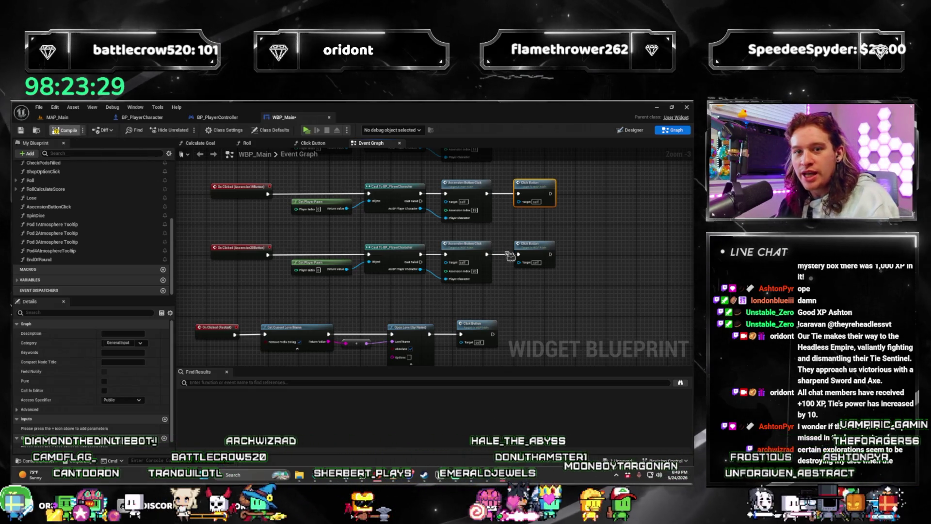
pyautogui.hotkey('ctrl', 's')
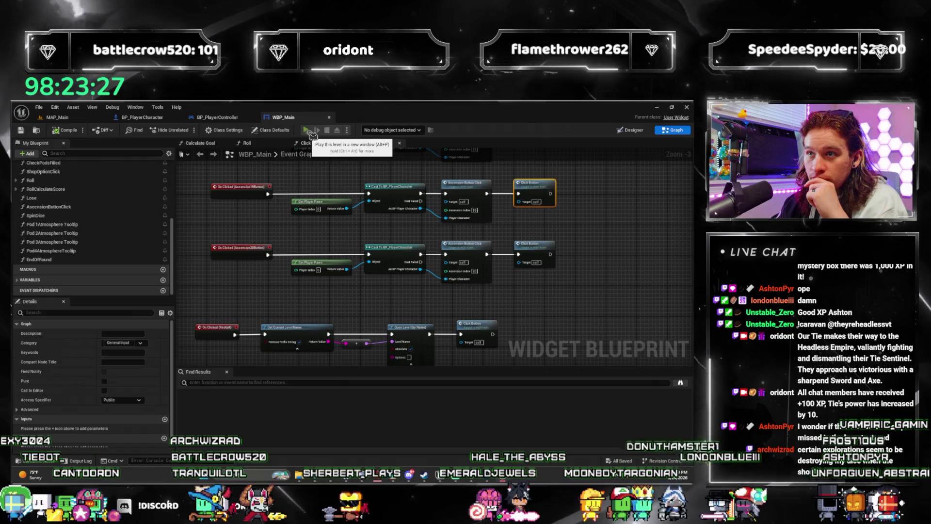
pyautogui.click(307, 131)
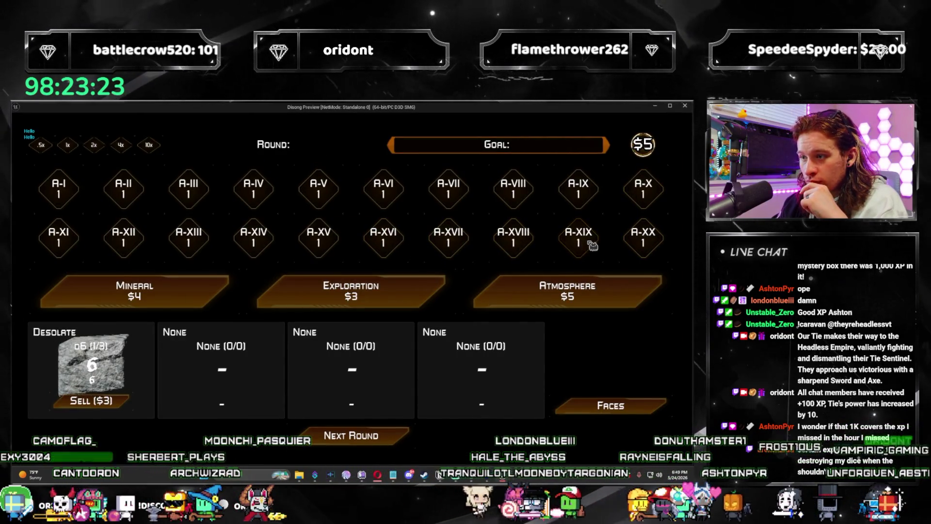
pyautogui.click(604, 407)
pyautogui.click(640, 163)
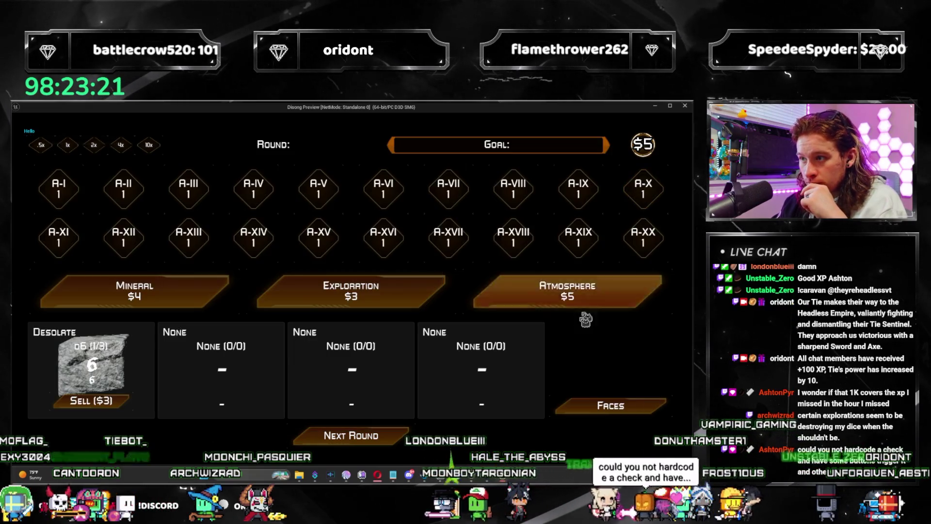
pyautogui.click(629, 406)
pyautogui.click(643, 166)
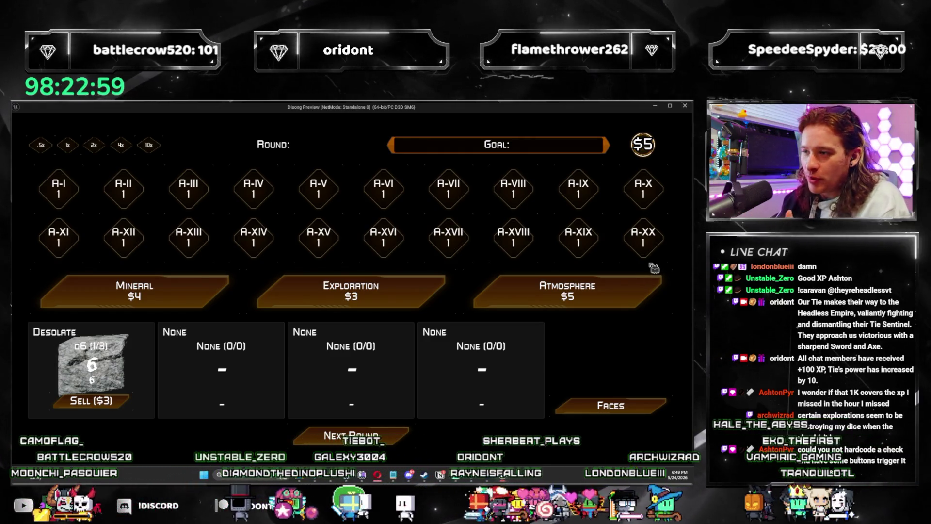
pyautogui.click(685, 106)
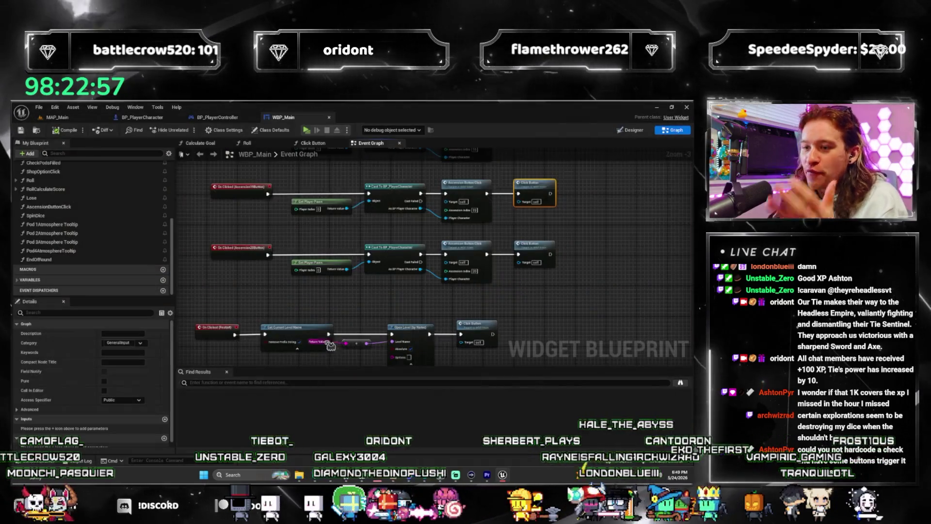
# Step: Line up the index 18 Click Button, then paste and wire one on the next ascension chain
pyautogui.click(456, 257)
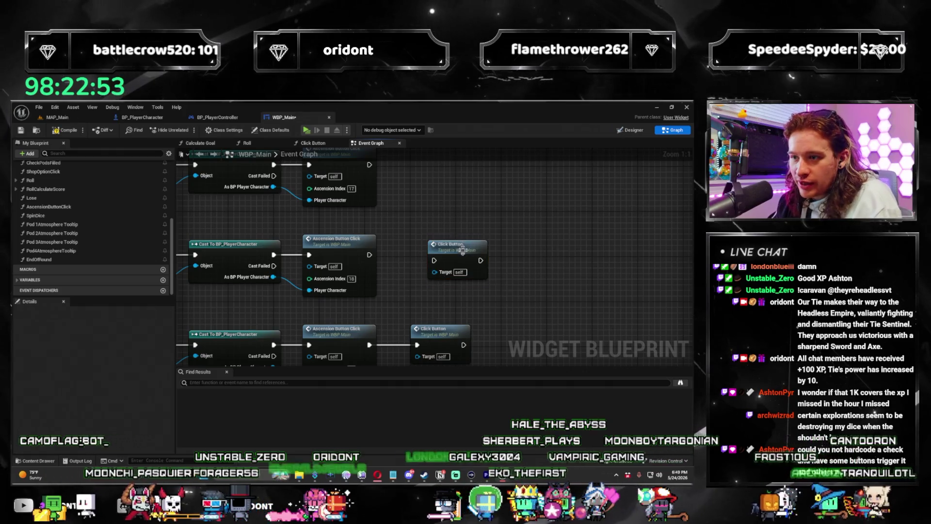
pyautogui.moveTo(463, 249); pyautogui.dragTo(451, 246)
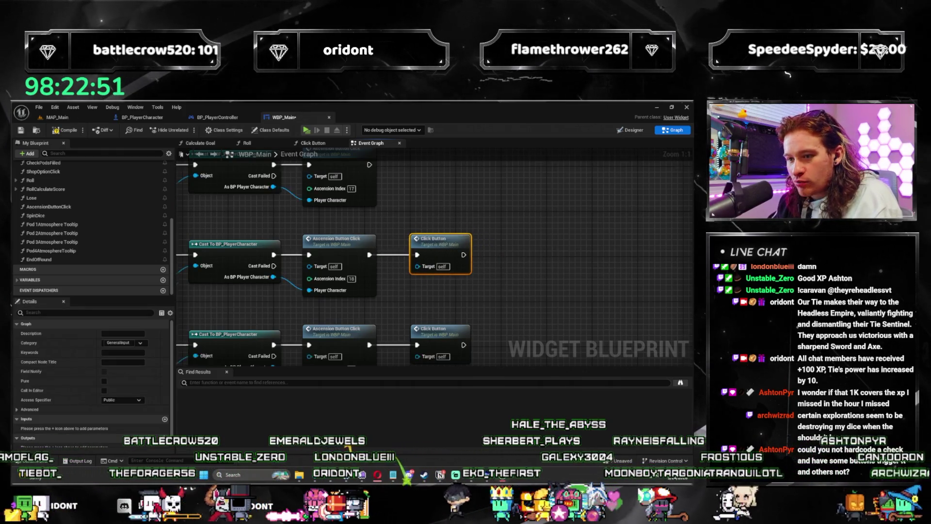
pyautogui.moveTo(427, 164); pyautogui.dragTo(419, 255)
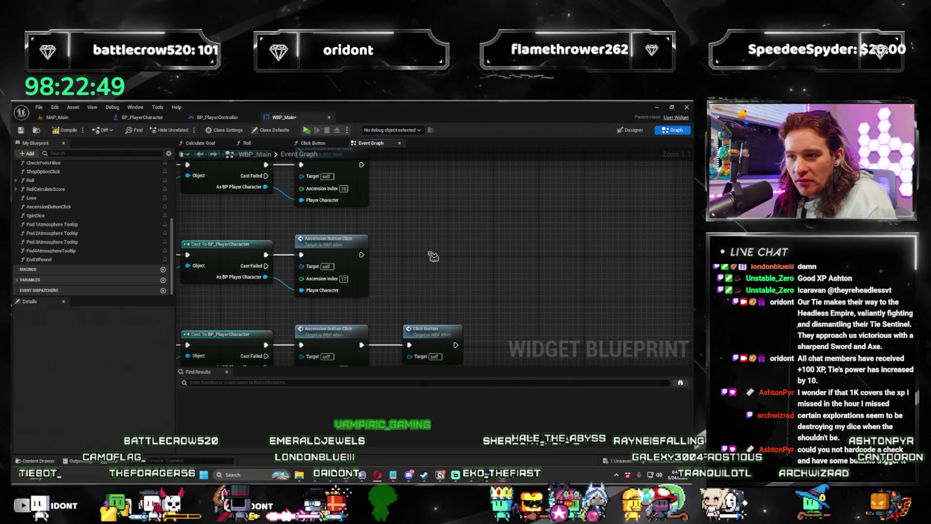
pyautogui.hotkey('ctrl', 'v')
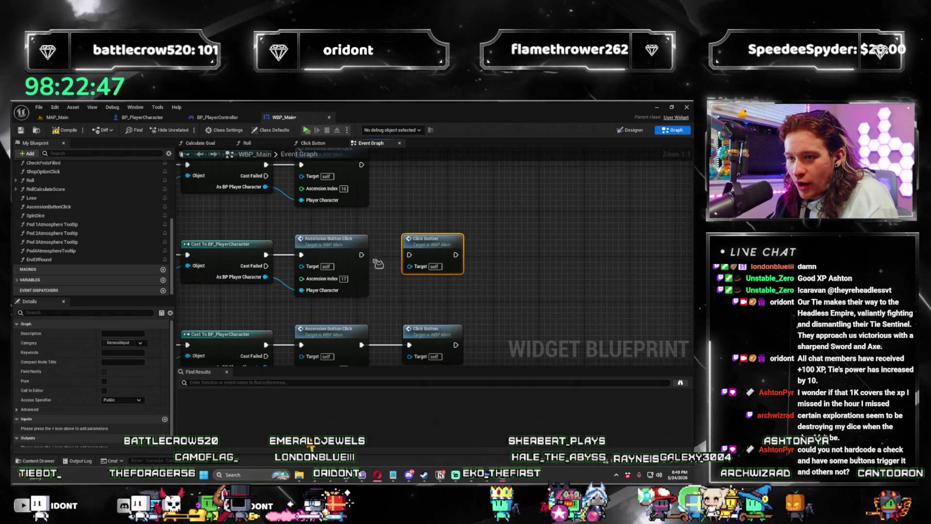
pyautogui.hotkey('ctrl', 'z')
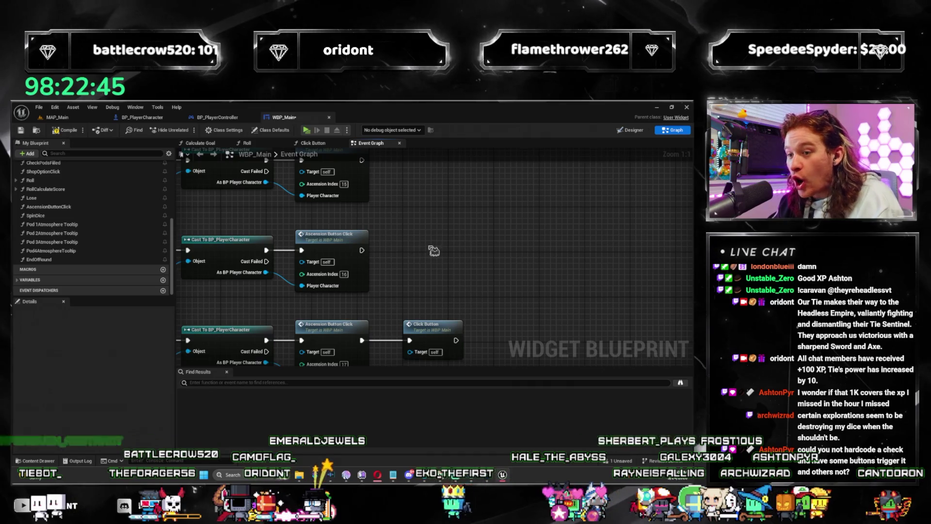
pyautogui.hotkey('ctrl', 'v')
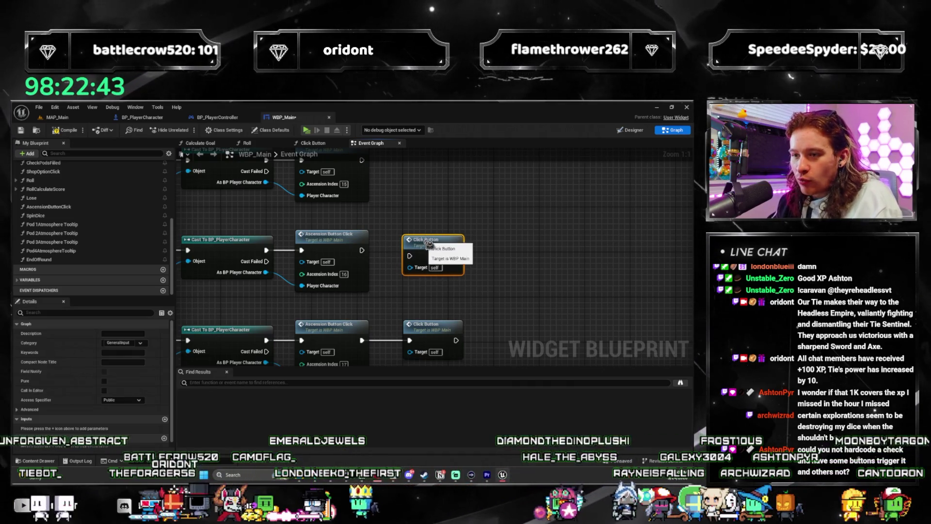
pyautogui.hotkey('ctrl', 'z')
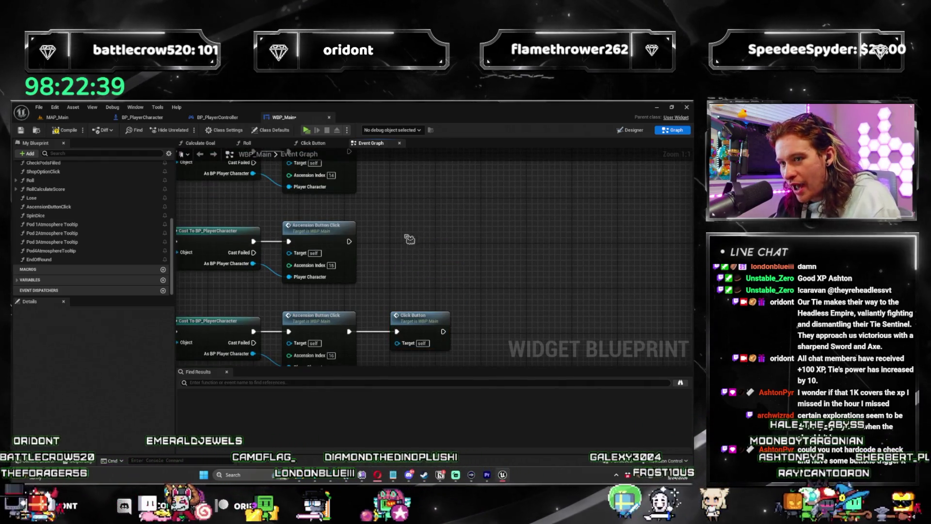
pyautogui.hotkey('ctrl', 'v')
pyautogui.moveTo(349, 241); pyautogui.dragTo(397, 241)
pyautogui.moveTo(405, 149)
pyautogui.mouseDown()
pyautogui.moveTo(426, 249)
pyautogui.moveTo(445, 249)
pyautogui.moveTo(426, 226)
pyautogui.mouseUp()
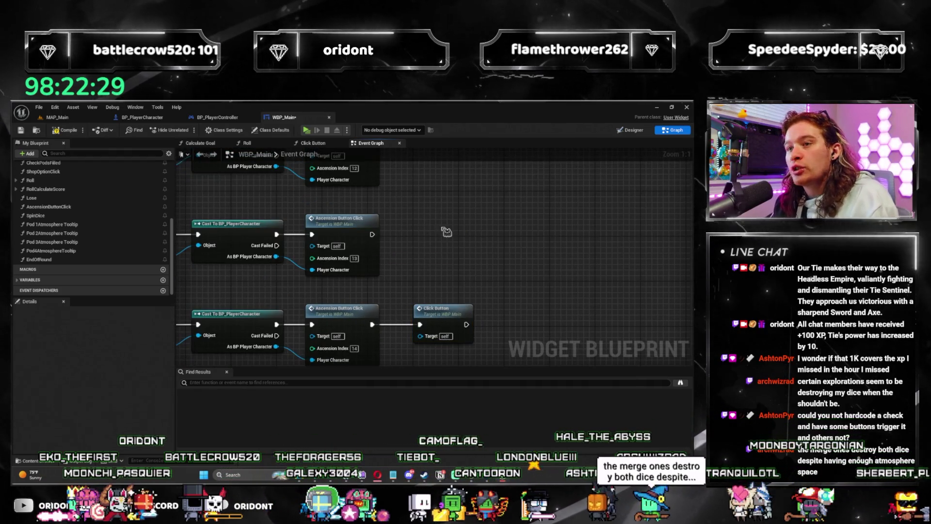
# Step: Paste and wire Click Button calls after the index 13, 12, 11 and 10 Ascension Button Clicks
pyautogui.hotkey('ctrl', 'v')
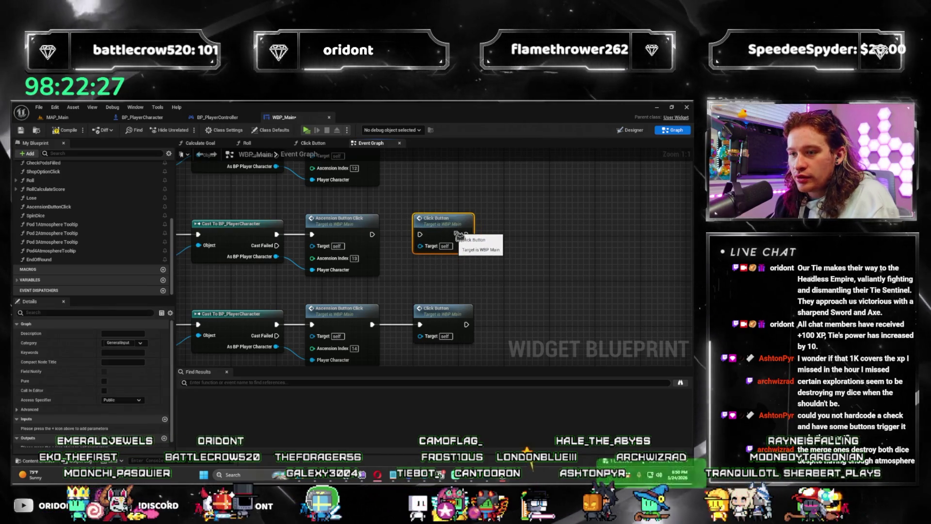
pyautogui.moveTo(372, 234); pyautogui.dragTo(420, 234)
pyautogui.moveTo(442, 160); pyautogui.dragTo(445, 248)
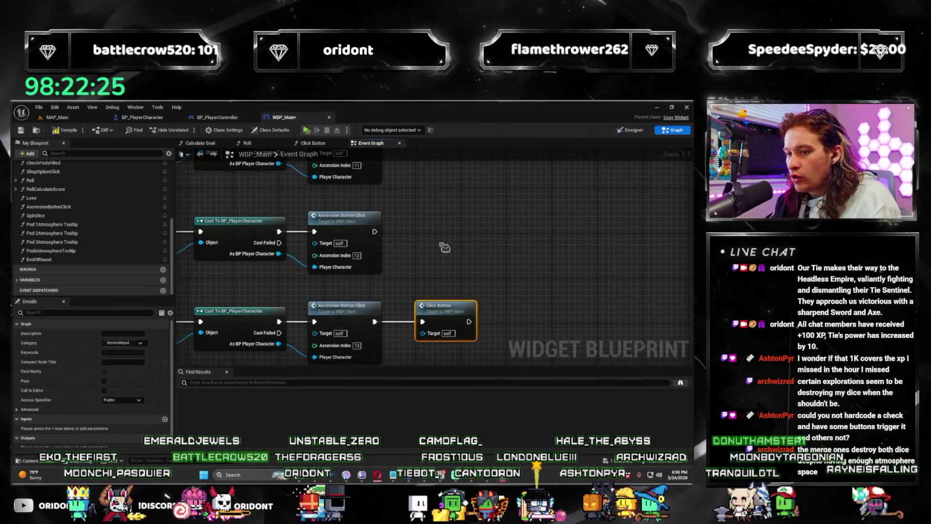
pyautogui.click(437, 240)
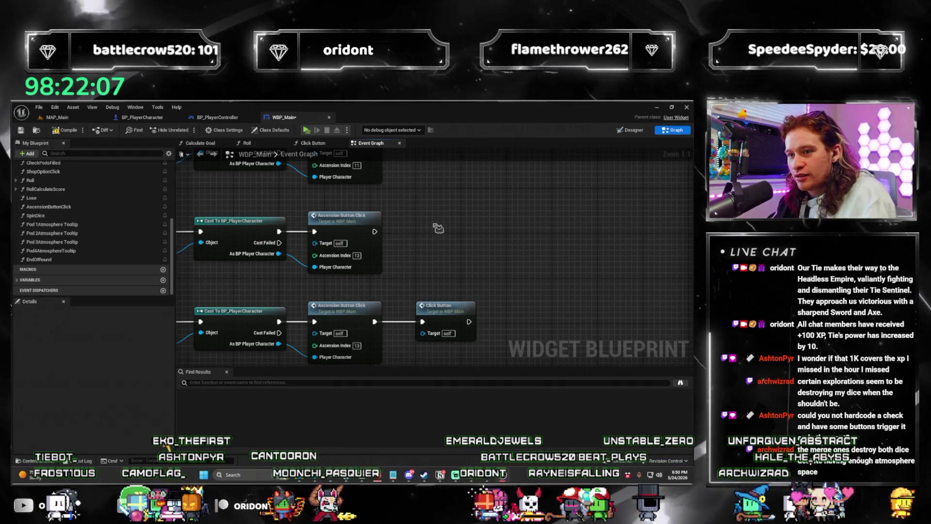
pyautogui.hotkey('ctrl', 'v')
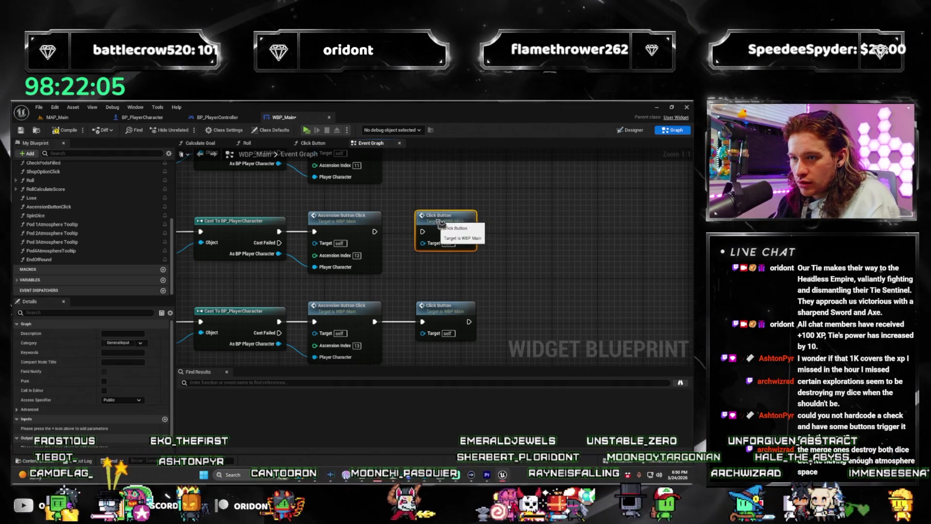
pyautogui.moveTo(427, 200); pyautogui.dragTo(438, 265)
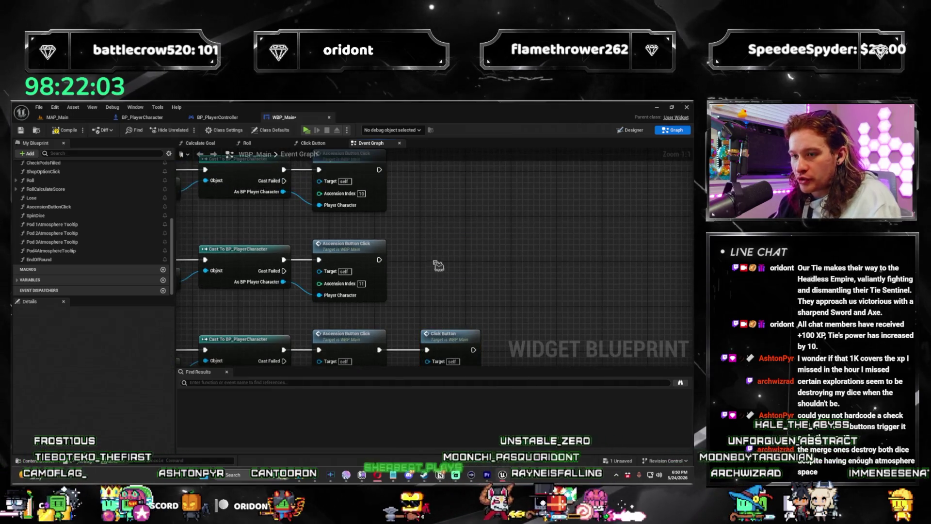
pyautogui.hotkey('ctrl', 'v')
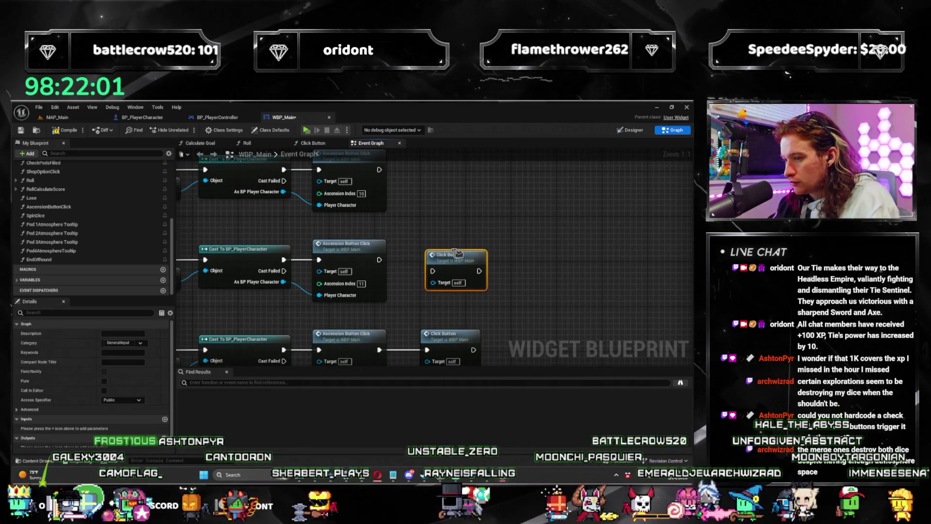
pyautogui.moveTo(454, 262); pyautogui.dragTo(415, 239)
pyautogui.press('Delete')
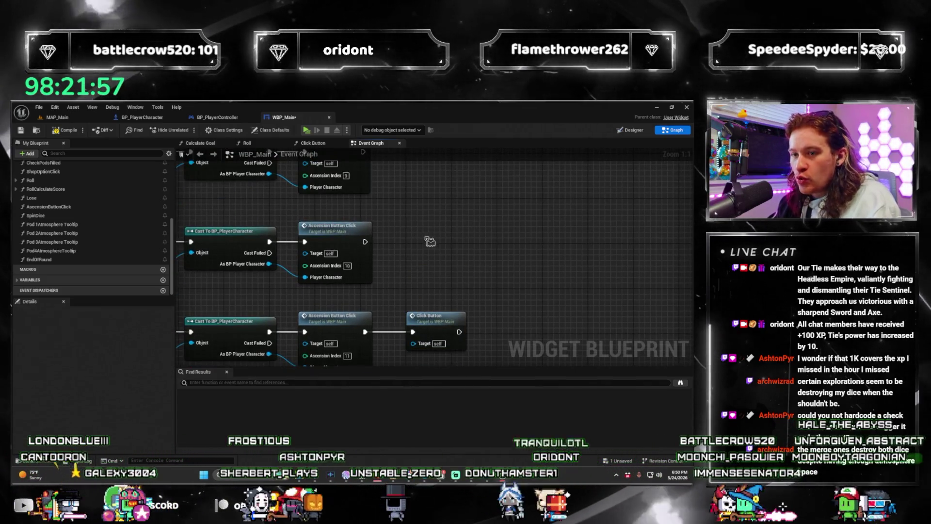
pyautogui.hotkey('ctrl', 'v')
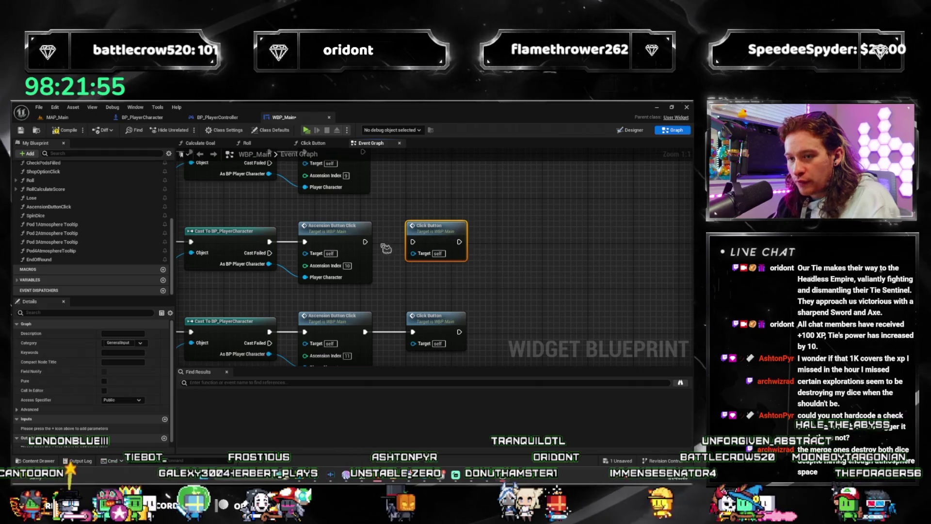
pyautogui.moveTo(424, 250); pyautogui.dragTo(614, 260)
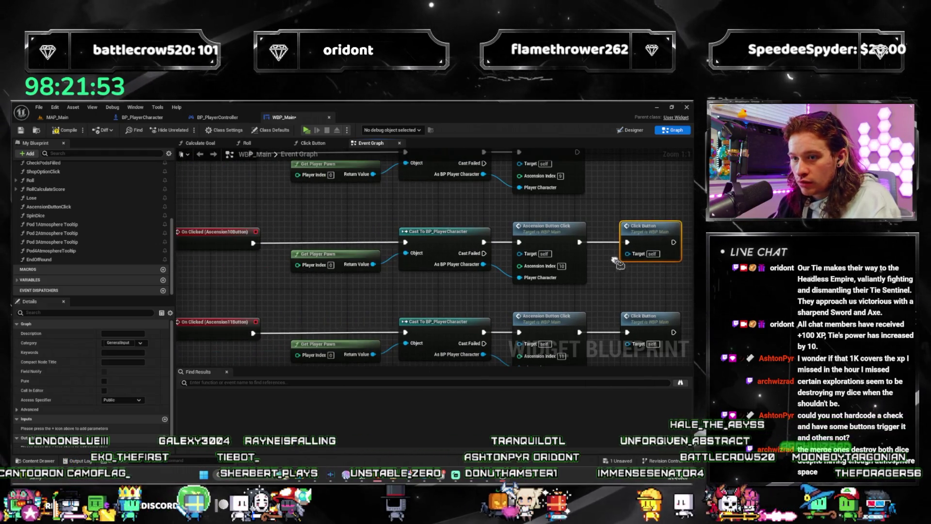
# Step: Reconnect the Player Character wire, discarding an unneeded Player Character getter
pyautogui.moveTo(469, 308)
pyautogui.mouseDown()
pyautogui.moveTo(388, 291)
pyautogui.moveTo(454, 286)
pyautogui.moveTo(378, 315)
pyautogui.moveTo(323, 367)
pyautogui.moveTo(458, 351)
pyautogui.moveTo(534, 296)
pyautogui.moveTo(621, 296)
pyautogui.moveTo(438, 307)
pyautogui.mouseUp()
pyautogui.moveTo(482, 284); pyautogui.dragTo(413, 300)
pyautogui.write('player character')
pyautogui.press('Return')
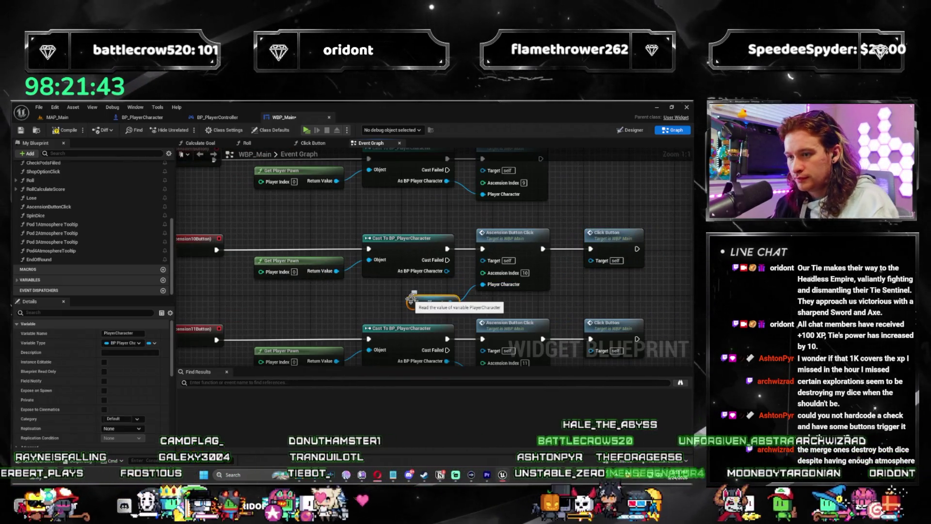
pyautogui.press('Delete')
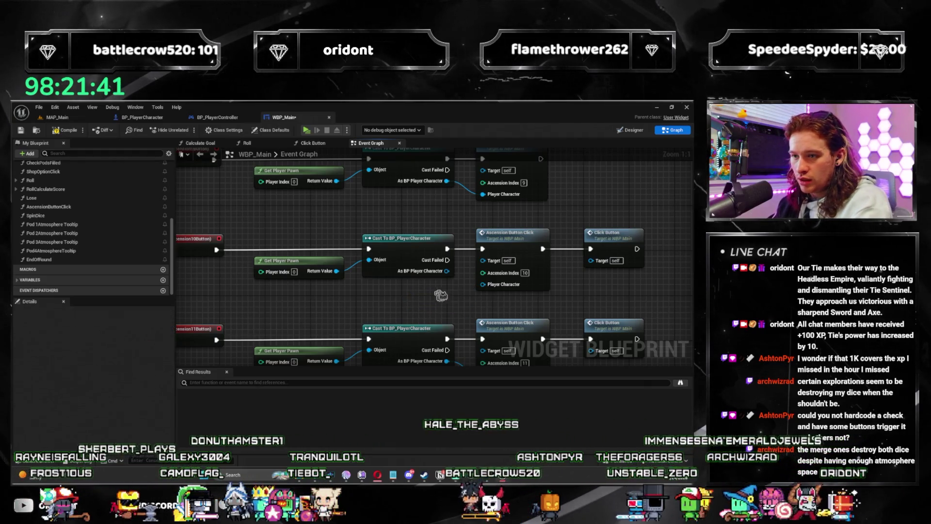
pyautogui.moveTo(482, 287); pyautogui.dragTo(317, 363)
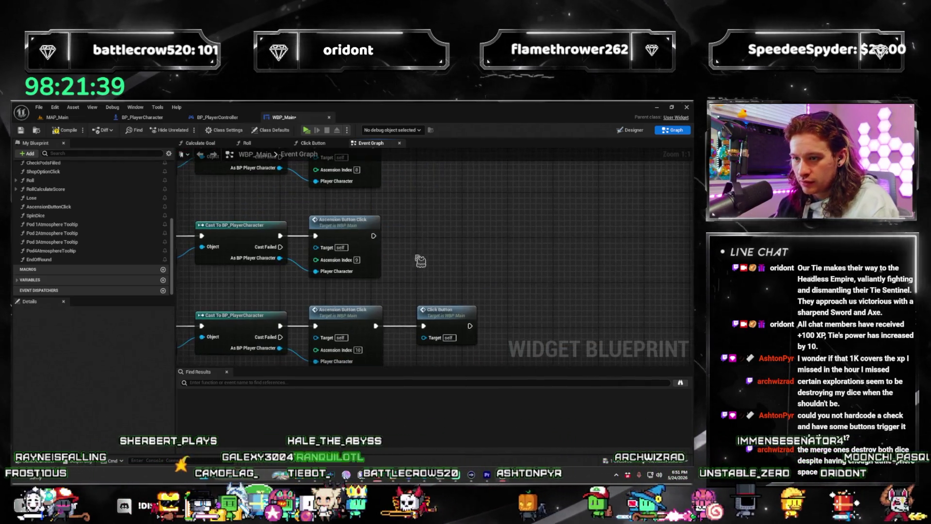
# Step: Copy the Click Button call and paste aligned copies for the index 9, 8 and 7 chains
pyautogui.click(444, 313)
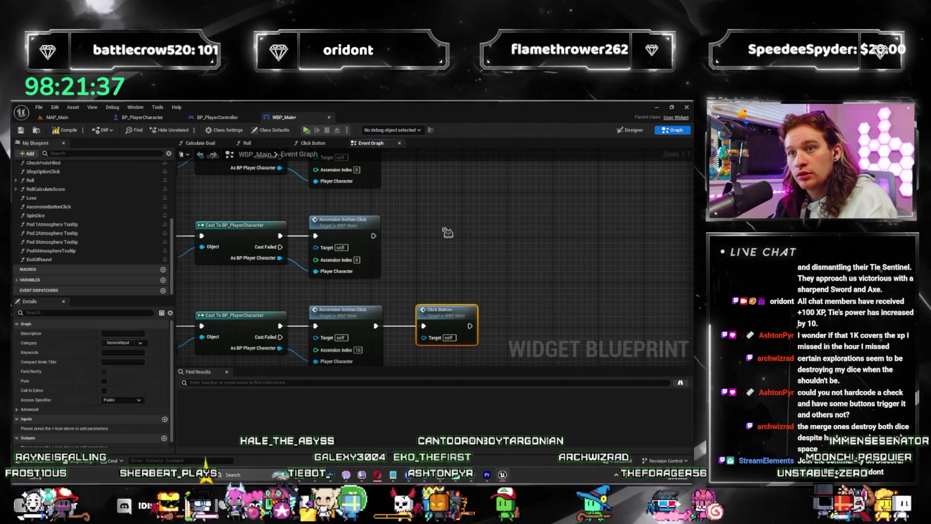
pyautogui.hotkey('ctrl', 'c')
pyautogui.hotkey('ctrl', 'v')
pyautogui.moveTo(448, 234)
pyautogui.mouseDown()
pyautogui.moveTo(453, 223)
pyautogui.moveTo(419, 310)
pyautogui.mouseUp()
pyautogui.click(428, 220)
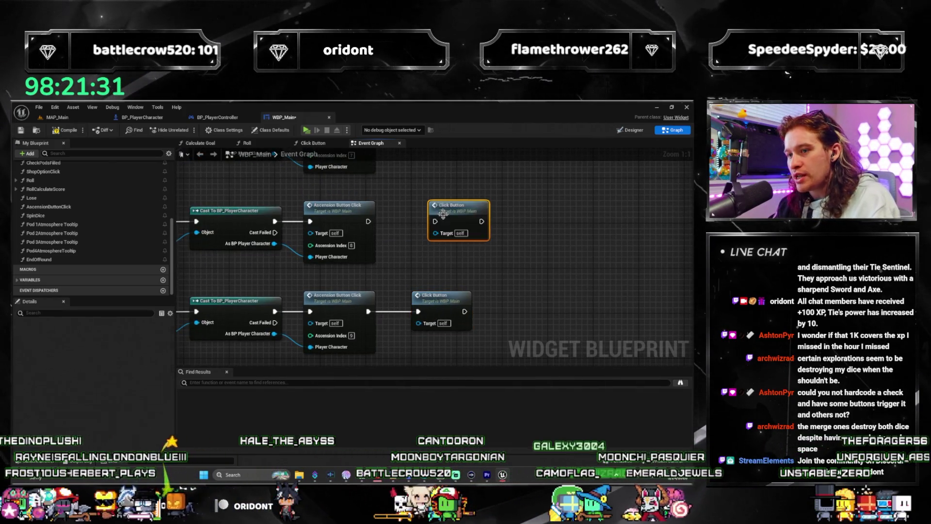
pyautogui.moveTo(443, 214); pyautogui.dragTo(445, 212)
pyautogui.moveTo(422, 155); pyautogui.dragTo(410, 232)
pyautogui.click(418, 206)
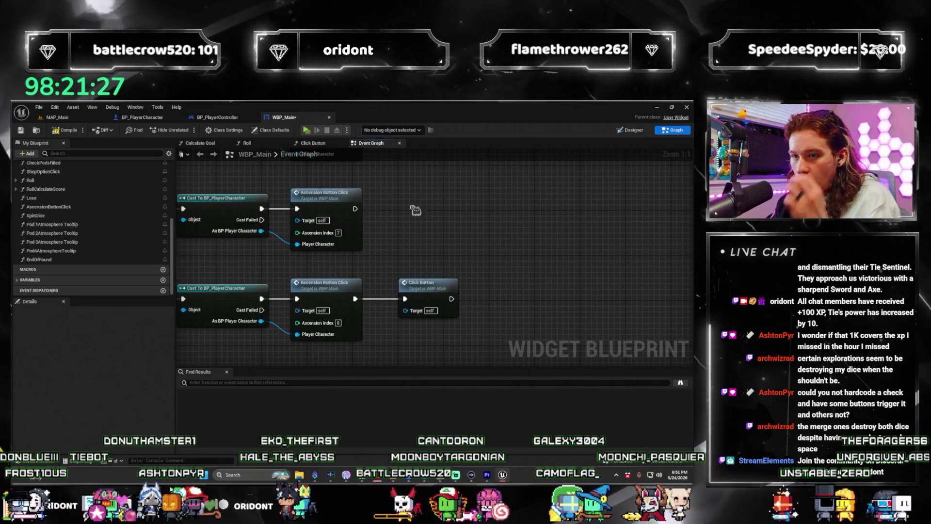
pyautogui.hotkey('ctrl', 'v')
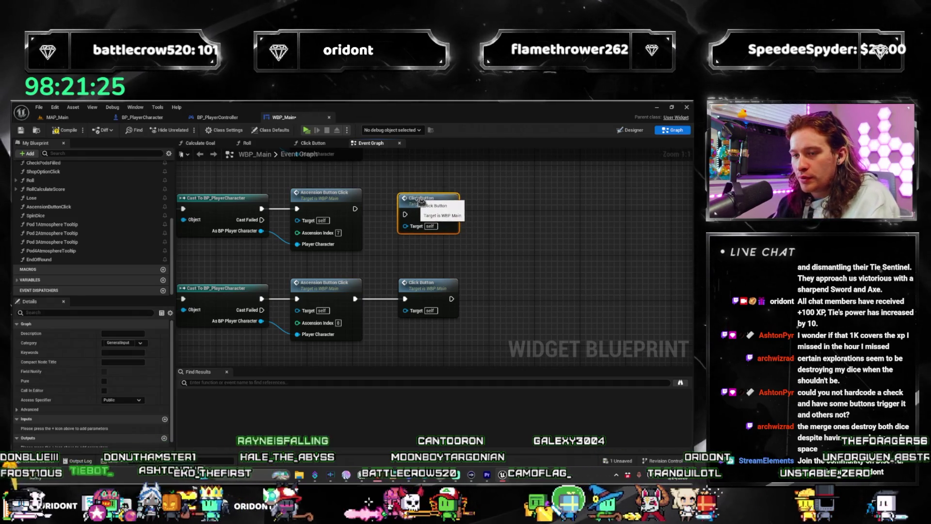
pyautogui.moveTo(420, 201); pyautogui.dragTo(424, 197)
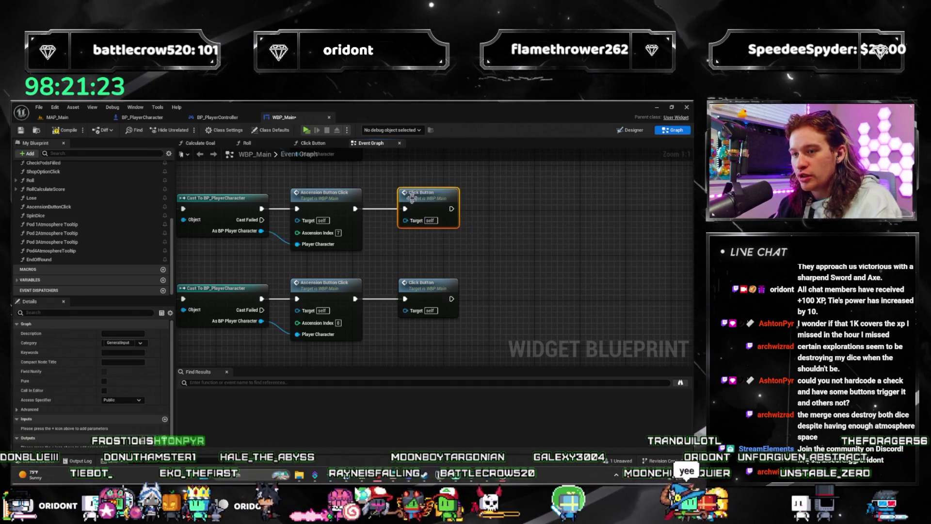
# Step: Wire Click Button calls after the Ascension Button Click exec outputs of the next rows
pyautogui.click(407, 256)
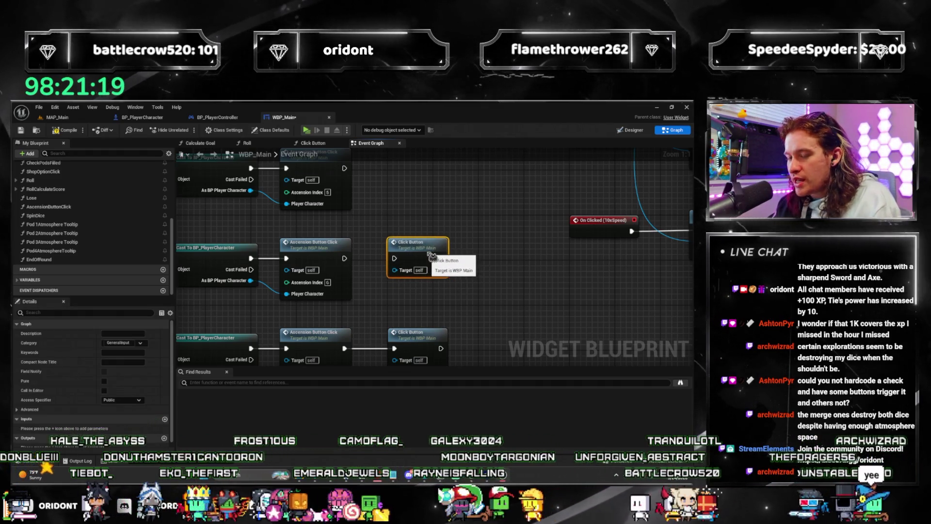
pyautogui.moveTo(400, 264); pyautogui.dragTo(345, 258)
pyautogui.moveTo(406, 245); pyautogui.dragTo(400, 239)
pyautogui.click(429, 274)
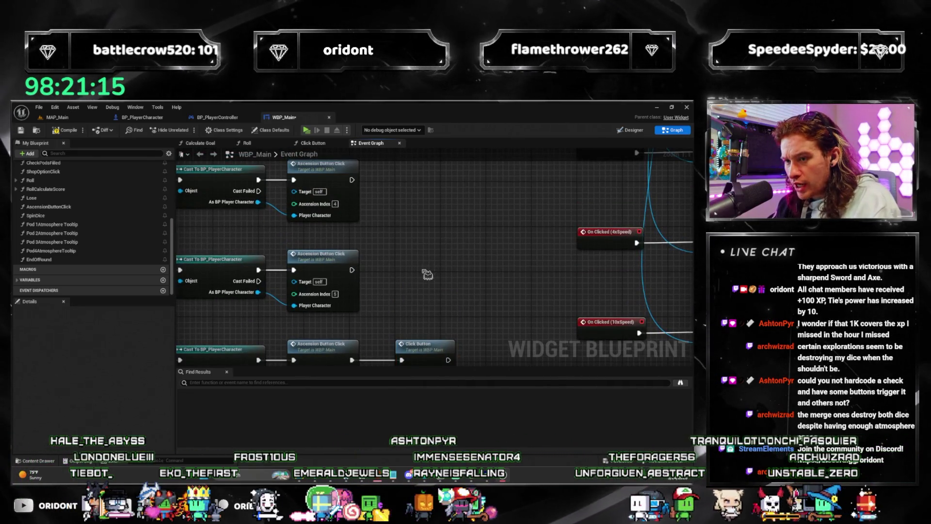
pyautogui.hotkey('ctrl', 'v')
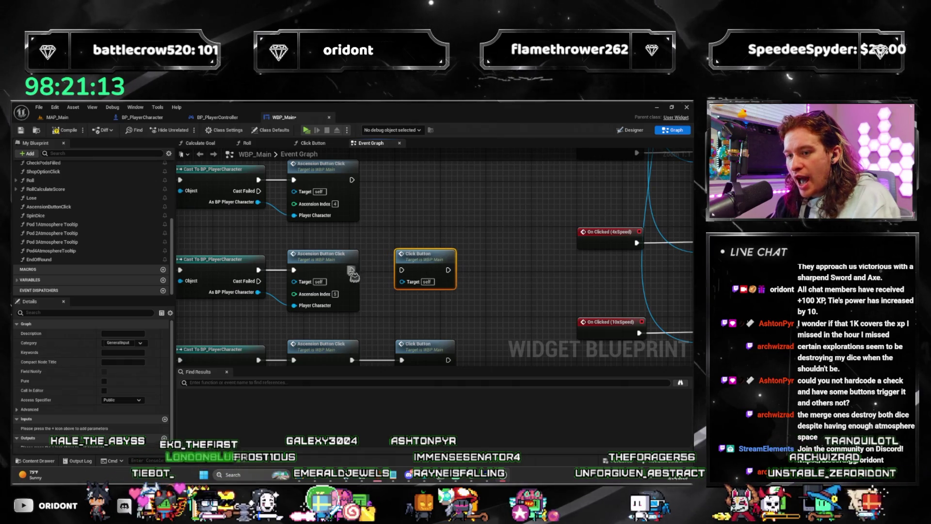
pyautogui.click(396, 256)
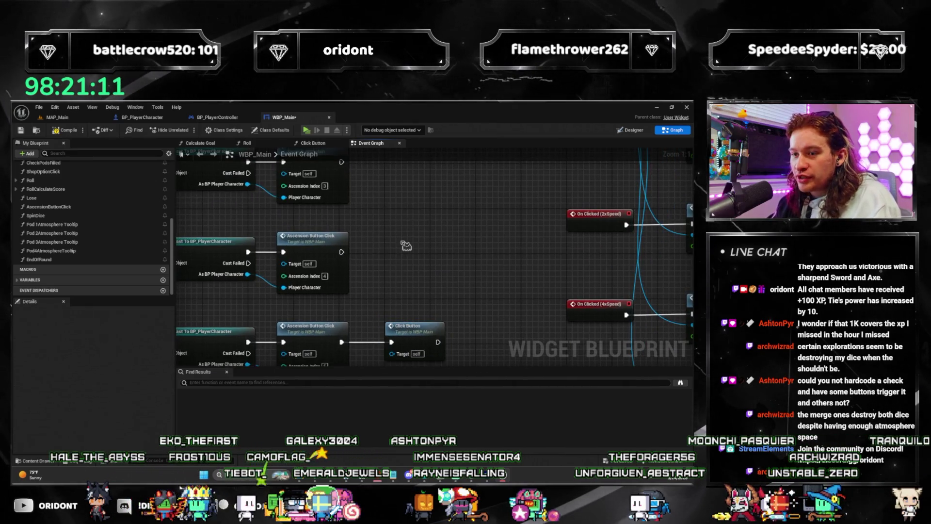
pyautogui.hotkey('ctrl', 'v')
pyautogui.moveTo(342, 252)
pyautogui.mouseDown()
pyautogui.moveTo(380, 259)
pyautogui.moveTo(391, 252)
pyautogui.mouseUp()
pyautogui.click(396, 254)
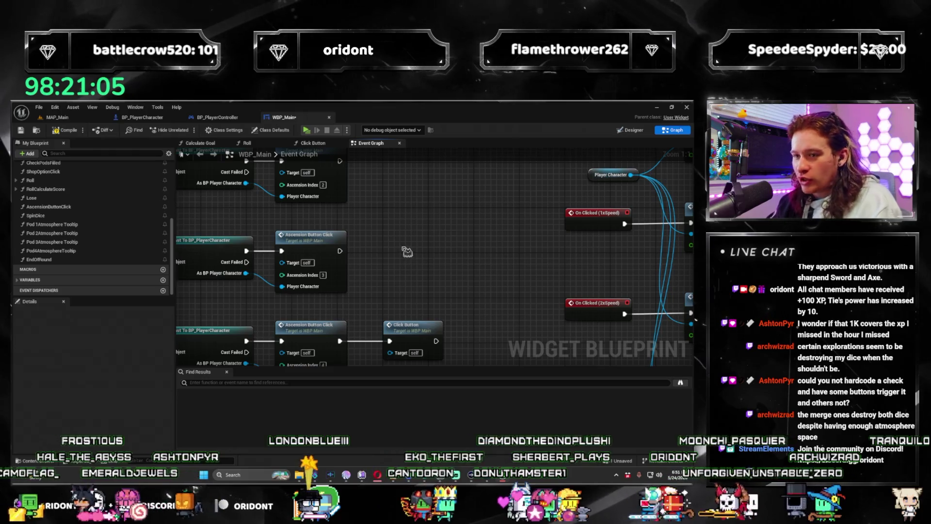
# Step: Paste Click Button calls for the remaining rows down to Ascension Index 2 and 1
pyautogui.hotkey('ctrl', 'v')
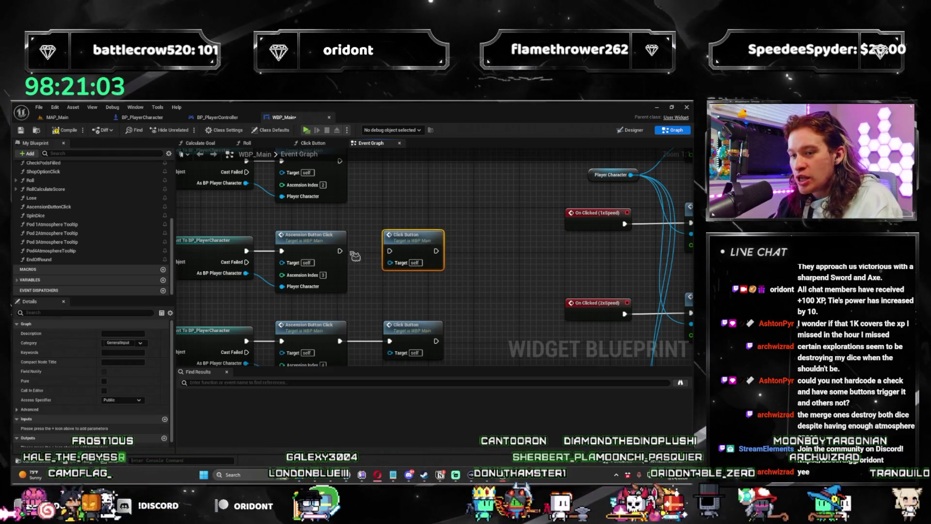
pyautogui.moveTo(398, 256); pyautogui.dragTo(422, 266)
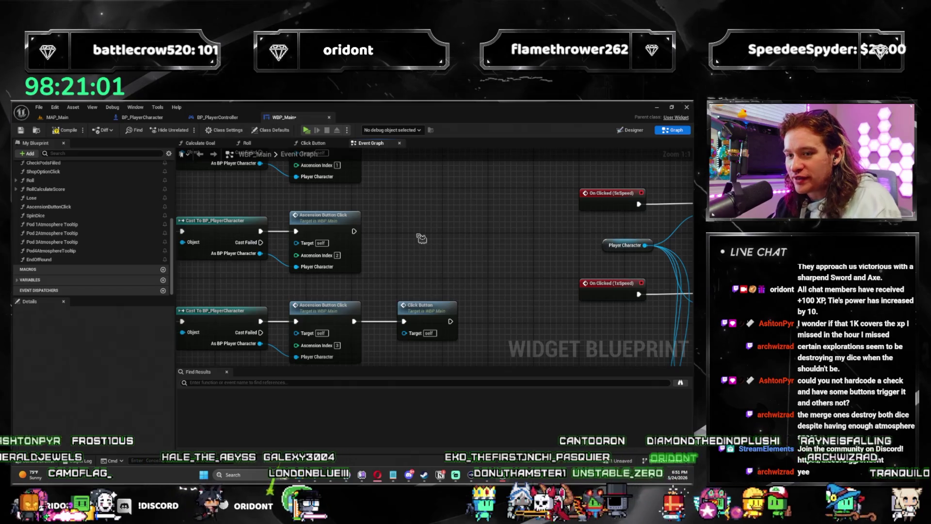
pyautogui.hotkey('ctrl', 'v')
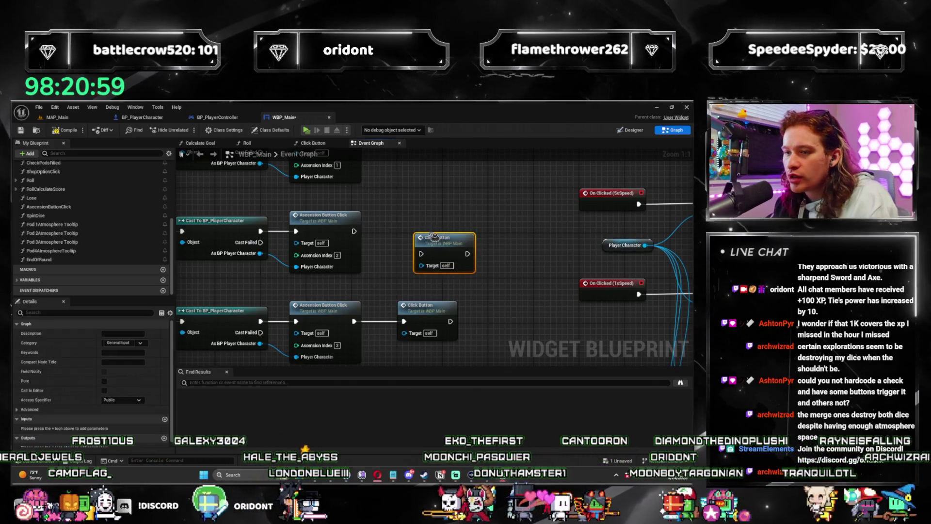
pyautogui.moveTo(435, 243)
pyautogui.mouseDown()
pyautogui.moveTo(424, 219)
pyautogui.moveTo(405, 216)
pyautogui.moveTo(410, 204)
pyautogui.mouseUp()
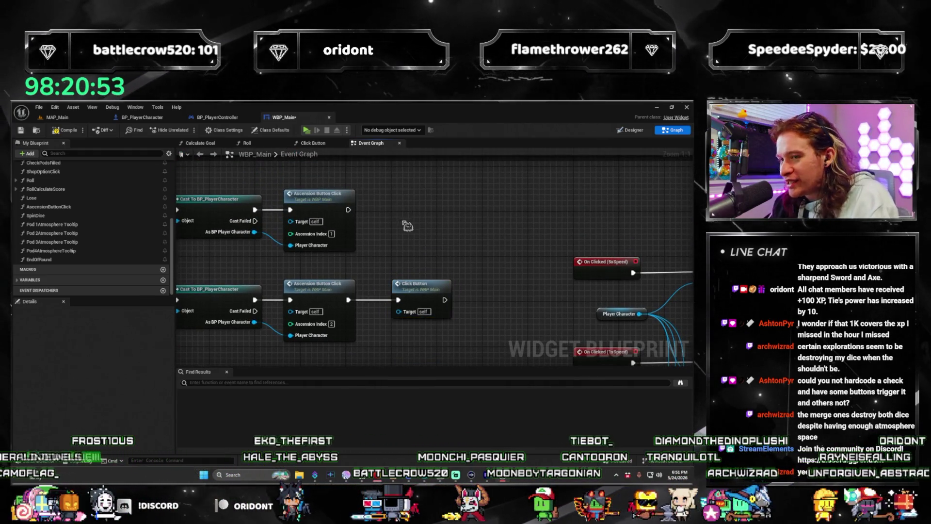
pyautogui.hotkey('ctrl', 'v')
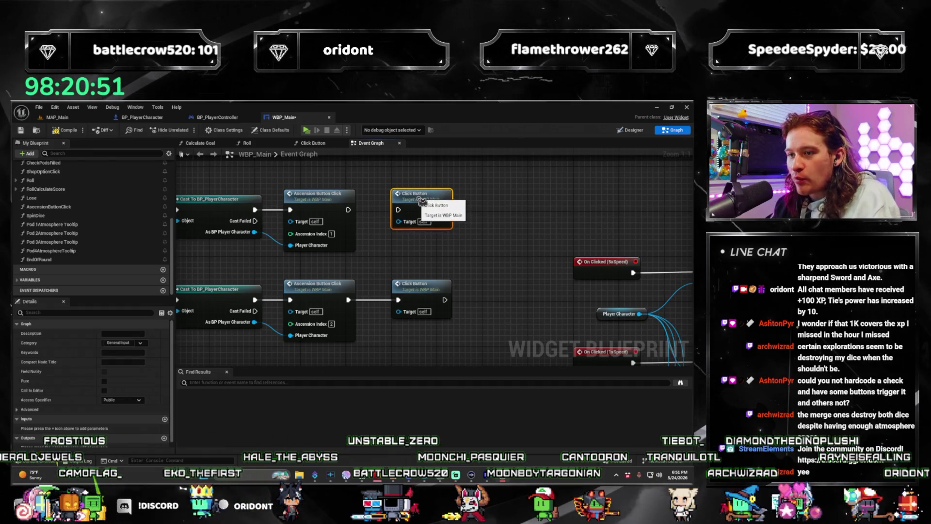
pyautogui.scroll(-7, 399, 214)
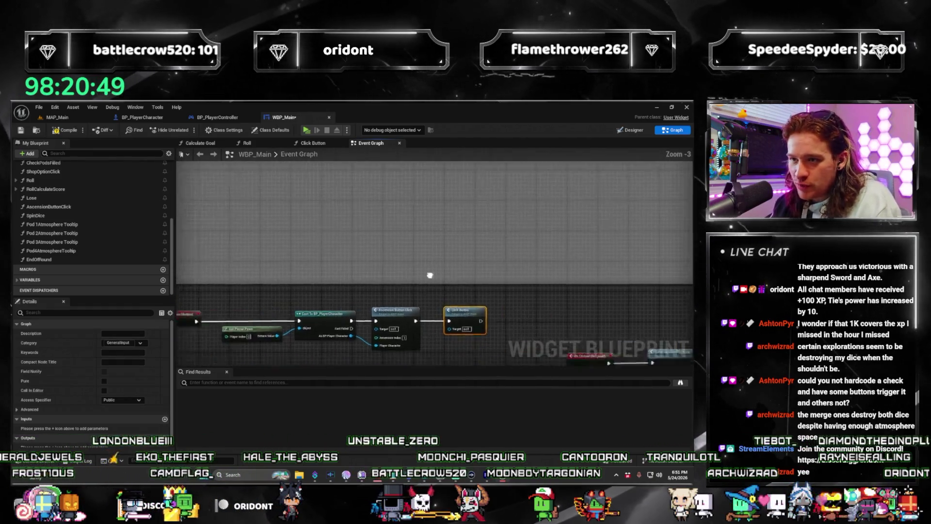
pyautogui.scroll(4, 433, 280)
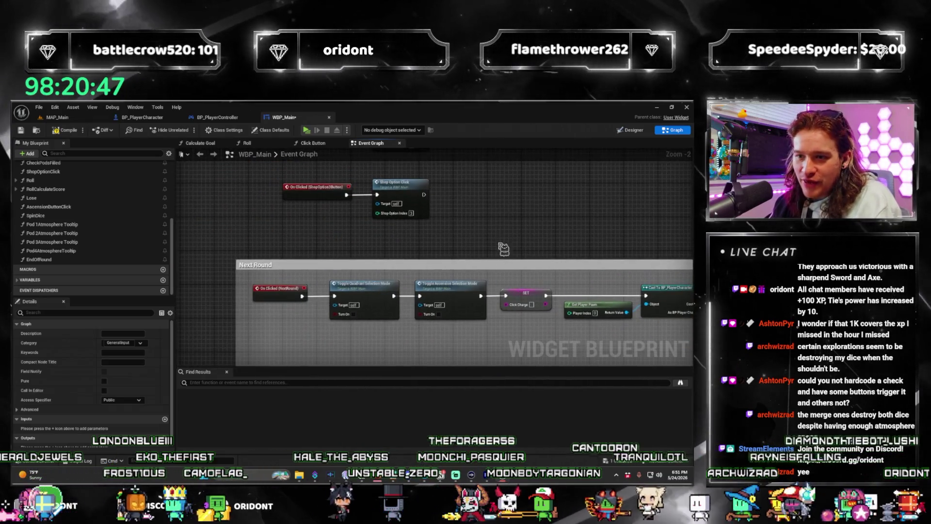
pyautogui.scroll(-7, 471, 225)
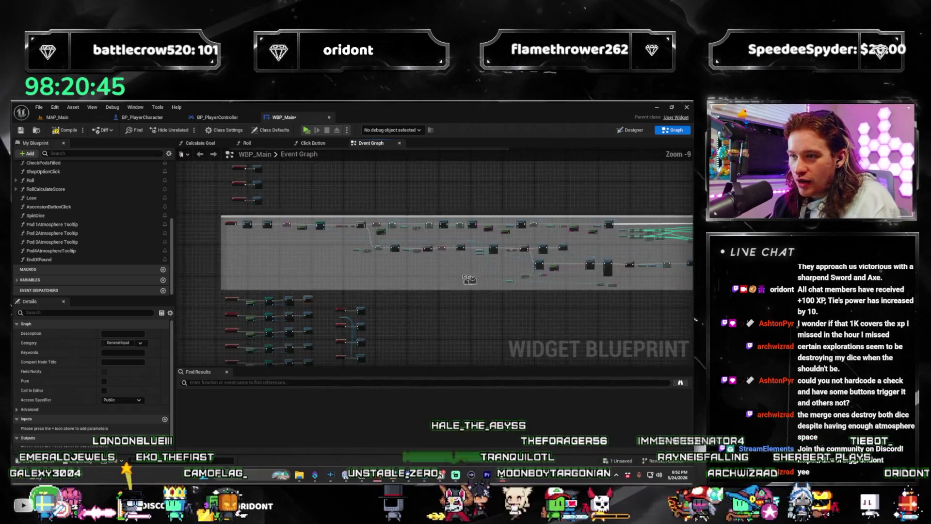
# Step: Move the Next Round comment block right to make room
pyautogui.scroll(-1, 630, 265)
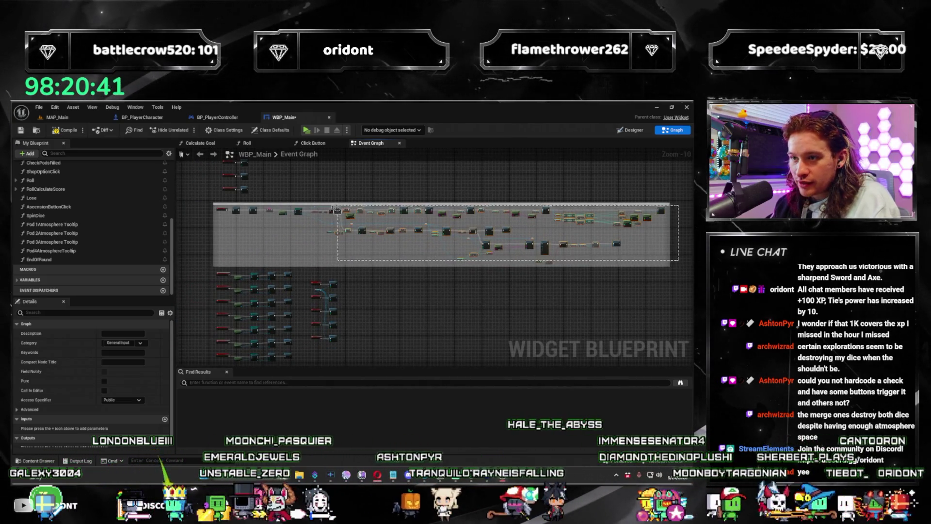
pyautogui.moveTo(254, 209); pyautogui.dragTo(254, 209)
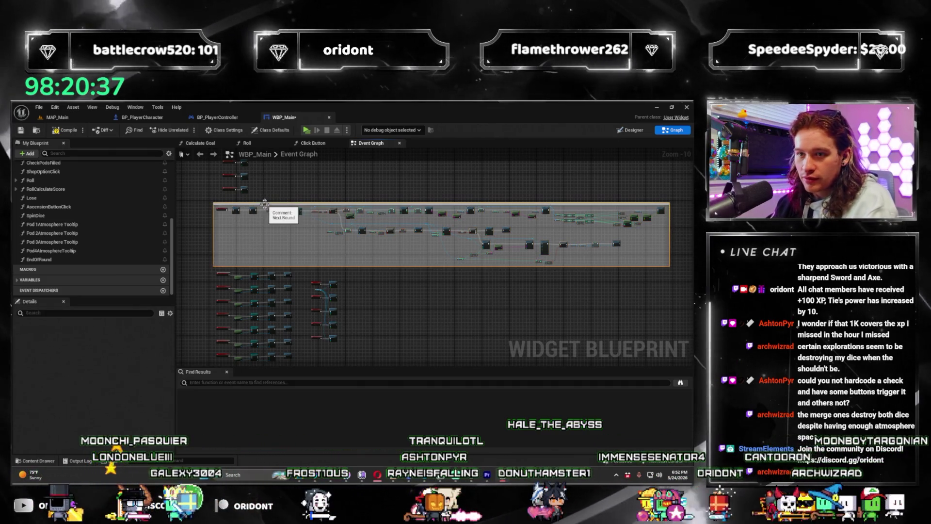
pyautogui.click(322, 212)
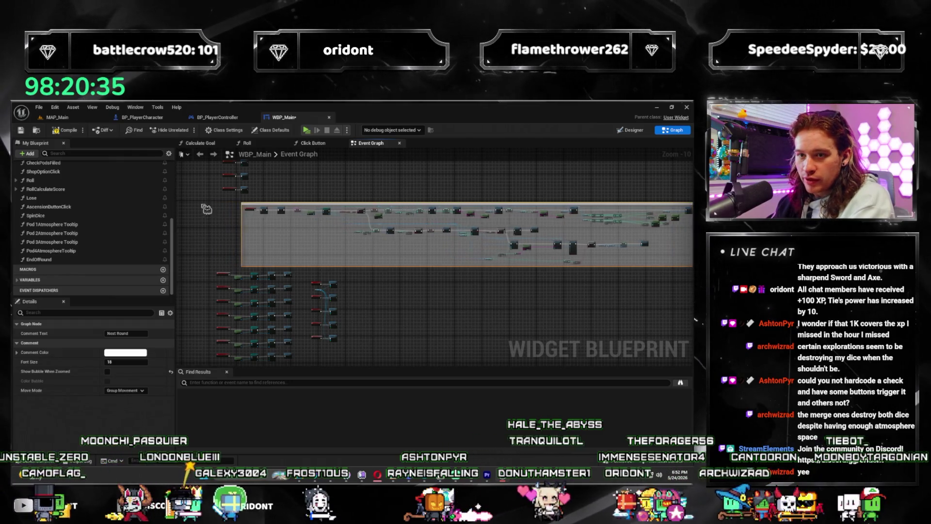
pyautogui.moveTo(322, 213); pyautogui.dragTo(312, 239)
pyautogui.scroll(5, 312, 240)
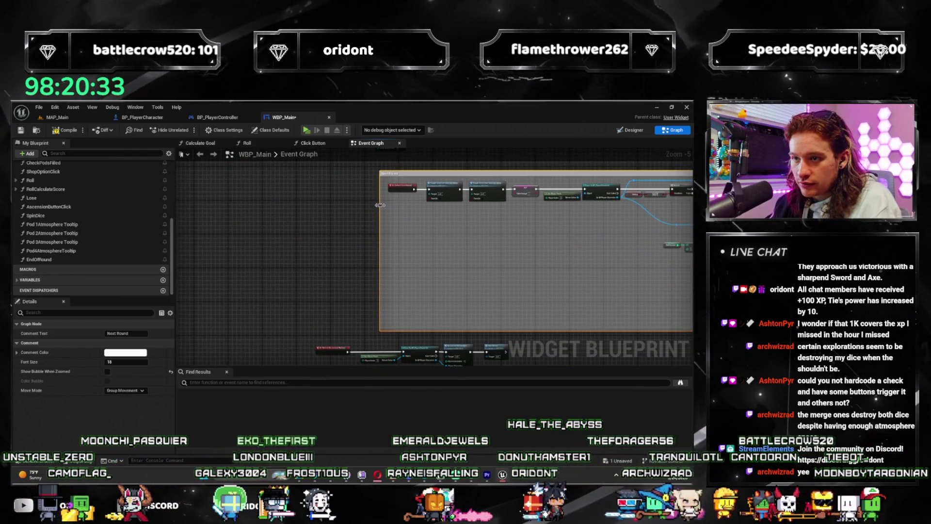
pyautogui.click(341, 212)
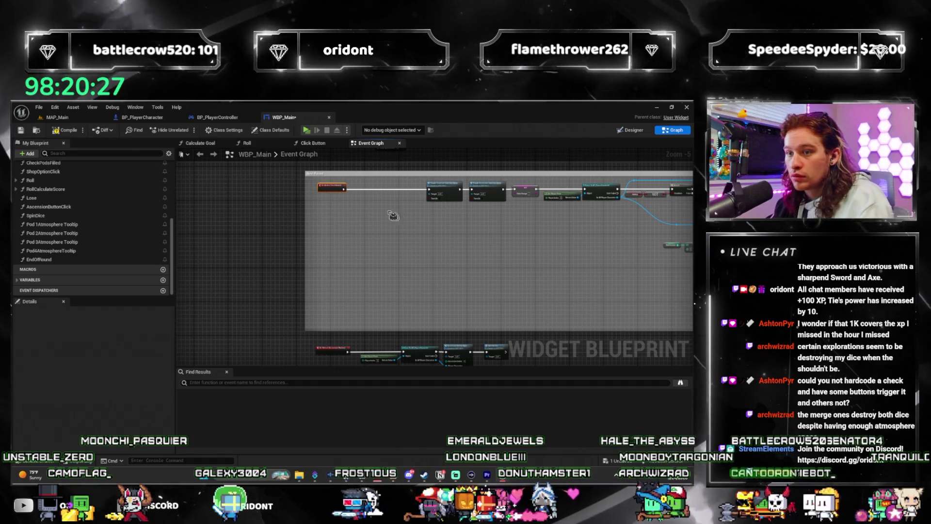
# Step: Add a Click Button call straight after On Clicked (NextRound)
pyautogui.scroll(4, 363, 252)
pyautogui.moveTo(318, 221); pyautogui.dragTo(358, 228)
pyautogui.write('click button')
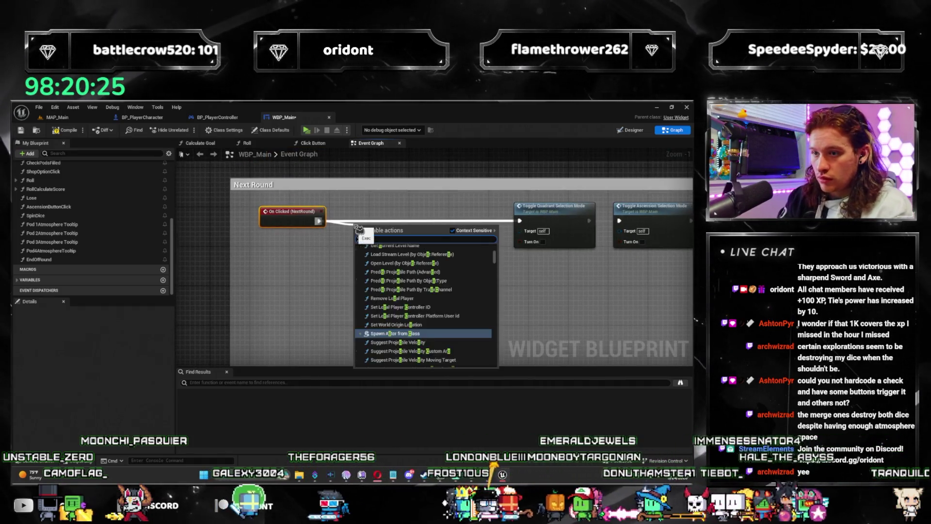
pyautogui.press('Return')
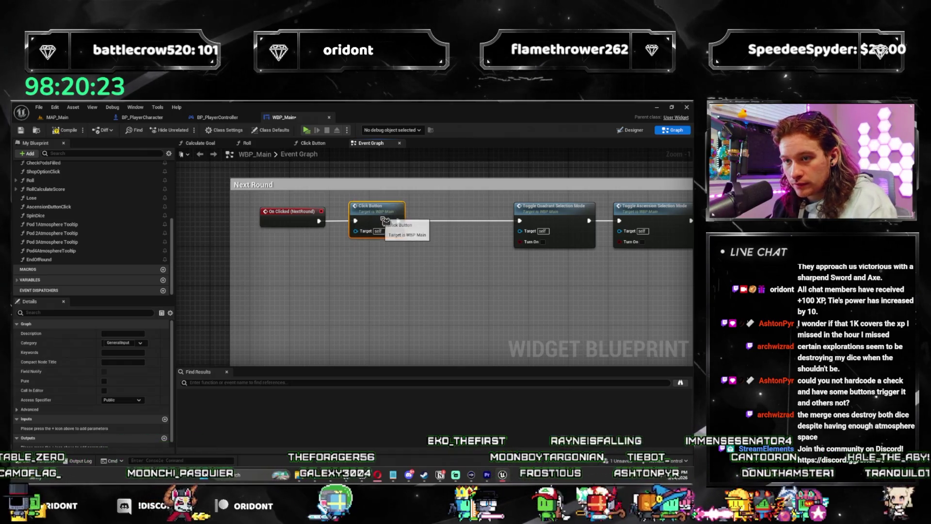
pyautogui.scroll(-2, 394, 230)
pyautogui.moveTo(394, 230); pyautogui.dragTo(377, 218)
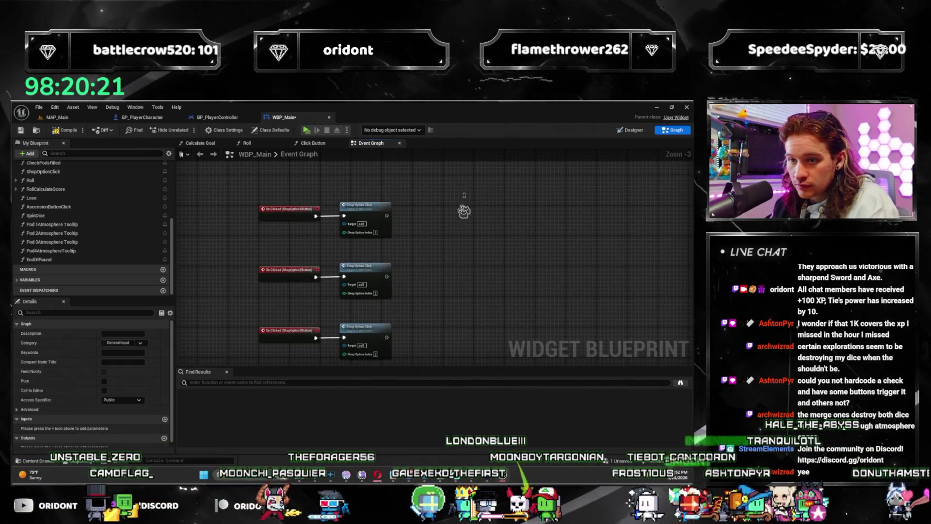
# Step: Move the three Shop Option Click nodes right to make room
pyautogui.moveTo(465, 201); pyautogui.dragTo(365, 284)
pyautogui.moveTo(386, 194); pyautogui.dragTo(478, 195)
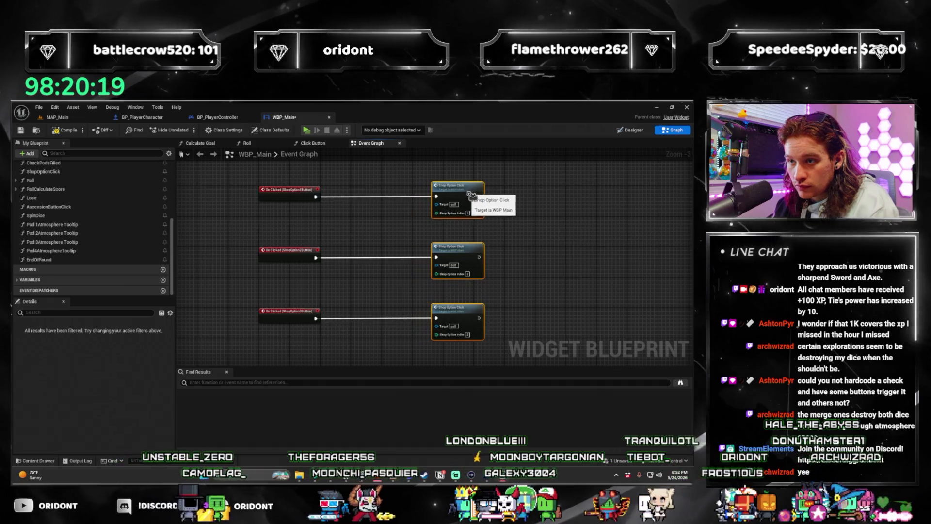
pyautogui.click(364, 212)
pyautogui.scroll(2, 364, 212)
# Step: Insert Click Button calls into the ShopOption1, ShopOption2 and ShopOption3 button chains
pyautogui.moveTo(293, 198)
pyautogui.mouseDown()
pyautogui.moveTo(320, 200)
pyautogui.moveTo(325, 181)
pyautogui.mouseUp()
pyautogui.write('click button')
pyautogui.press('Return')
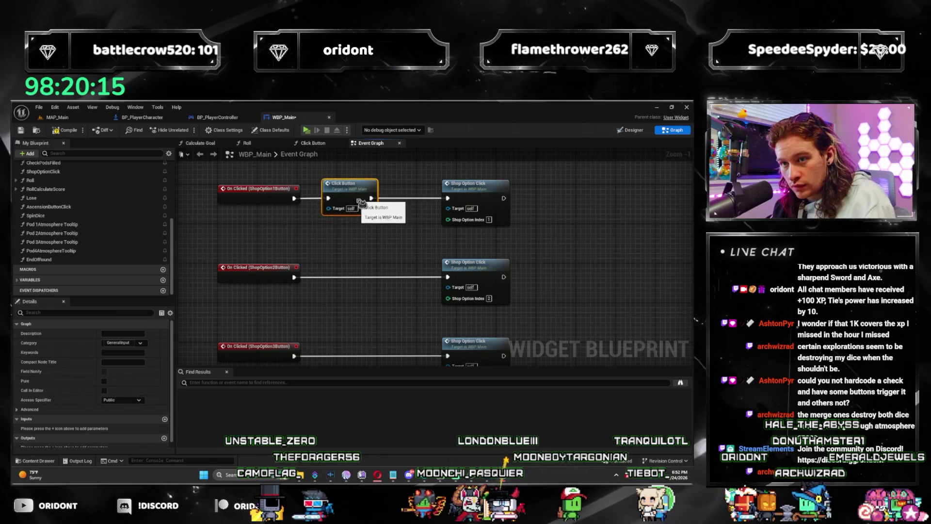
pyautogui.click(337, 268)
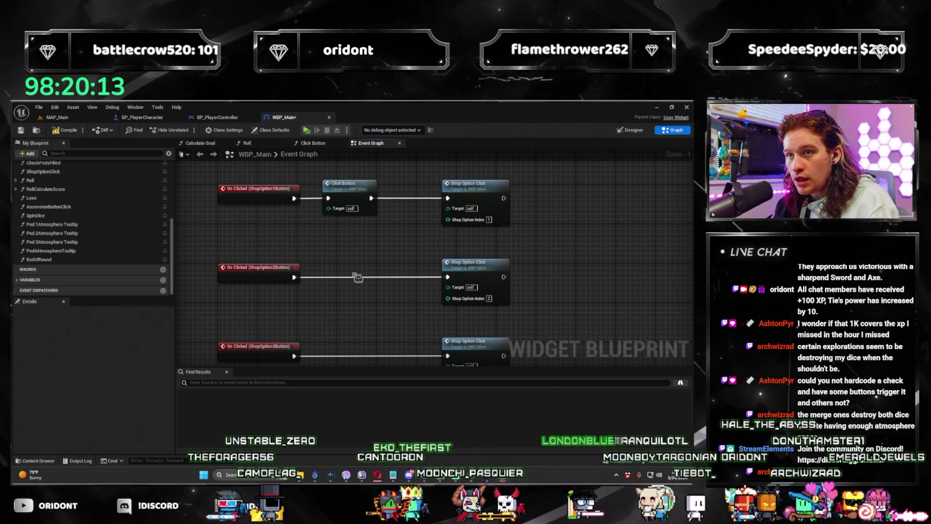
pyautogui.hotkey('ctrl', 'v')
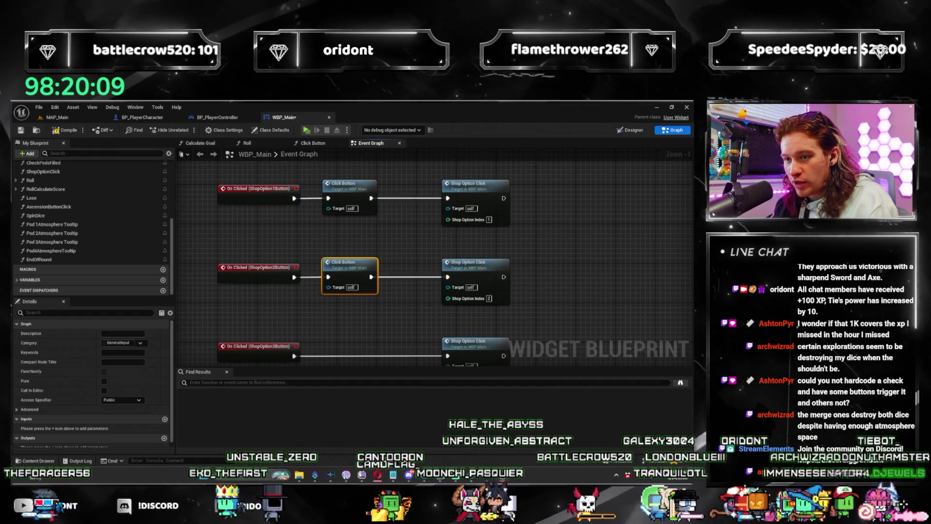
pyautogui.click(357, 285)
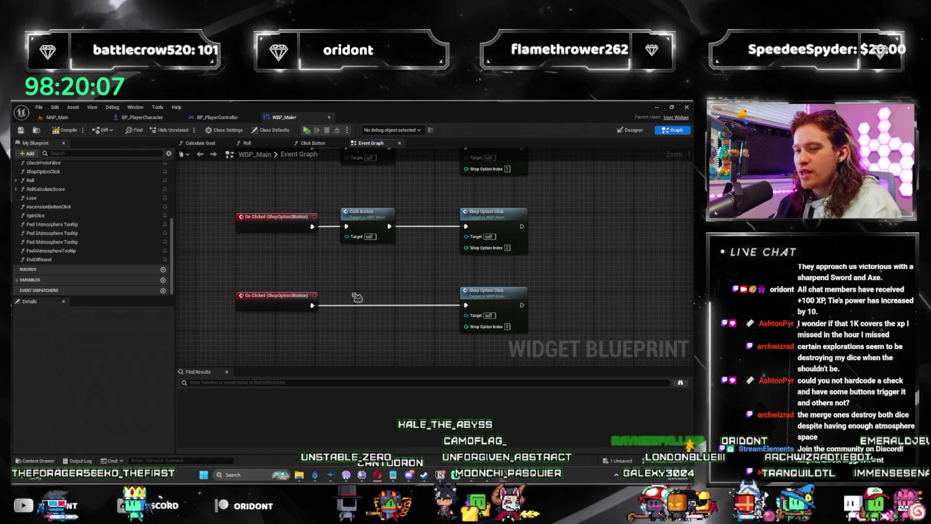
pyautogui.hotkey('ctrl', 'v')
pyautogui.moveTo(365, 294); pyautogui.dragTo(355, 304)
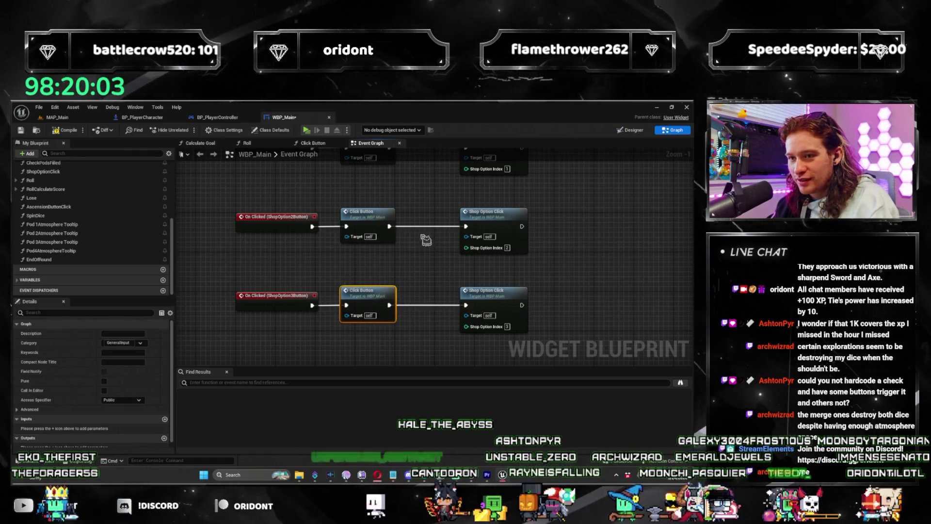
pyautogui.scroll(-3, 426, 240)
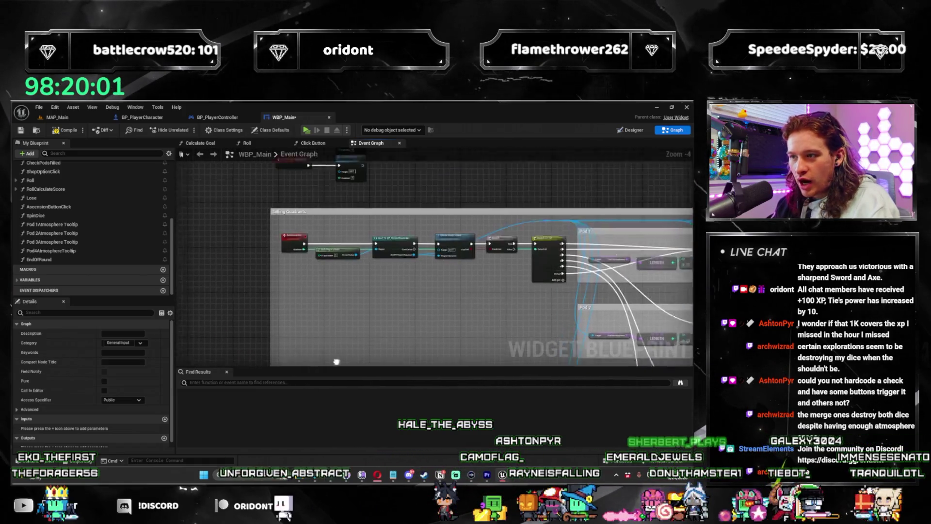
# Step: Wire Click Button calls into the first Pod sell chains, including Pod2Sell into Sell Quadrant
pyautogui.scroll(3, 337, 362)
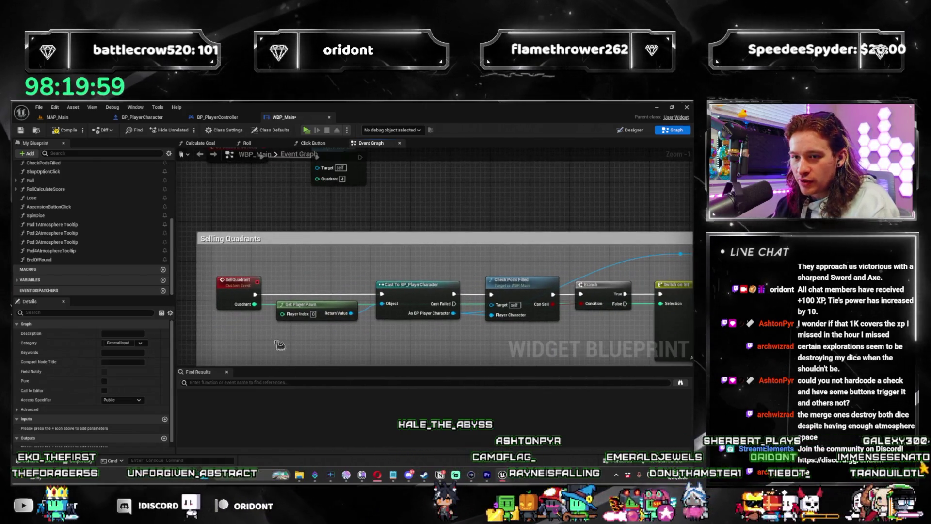
pyautogui.click(265, 339)
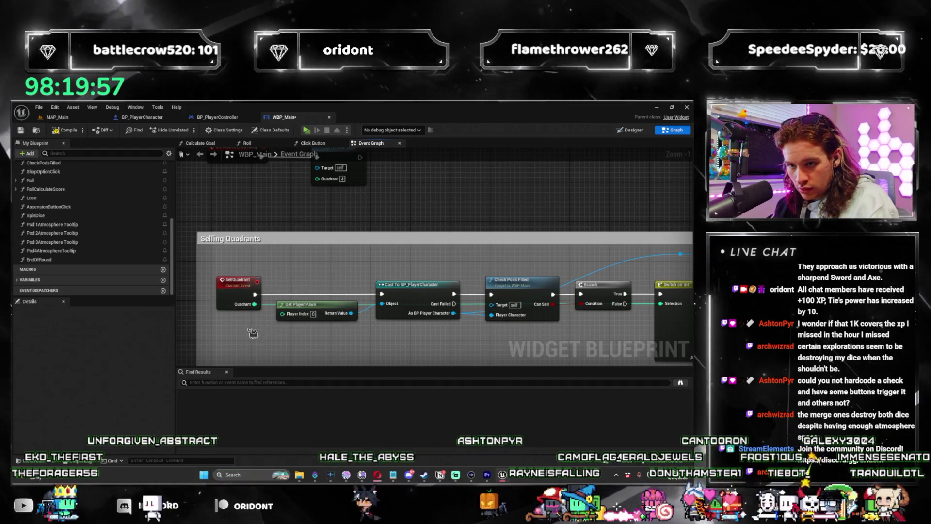
pyautogui.moveTo(330, 335); pyautogui.dragTo(335, 299)
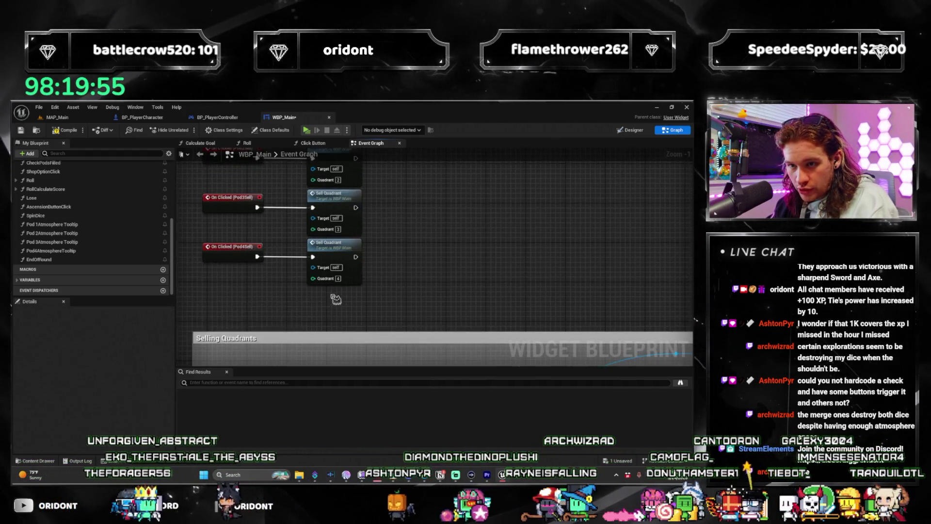
pyautogui.scroll(-1, 335, 299)
pyautogui.moveTo(427, 322)
pyautogui.mouseDown()
pyautogui.moveTo(321, 191)
pyautogui.moveTo(401, 194)
pyautogui.mouseUp()
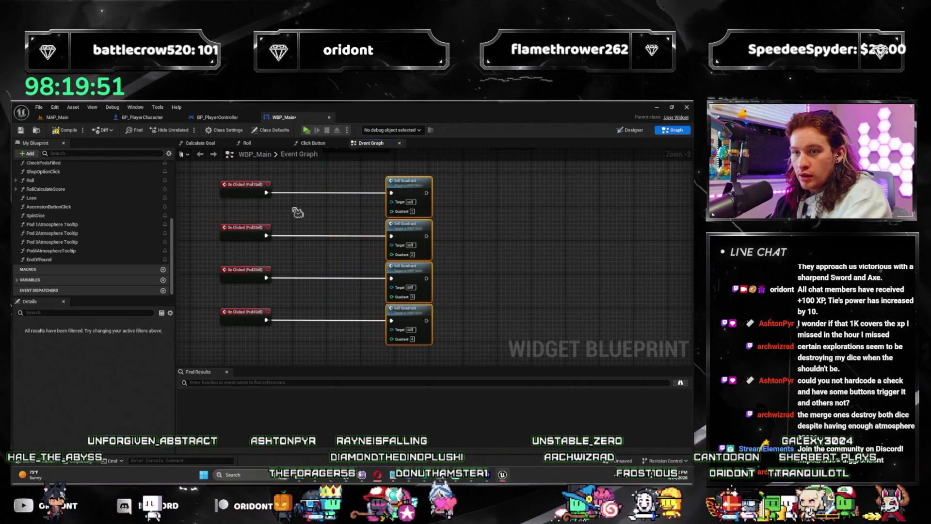
pyautogui.click(297, 212)
pyautogui.scroll(2, 297, 212)
pyautogui.moveTo(307, 206)
pyautogui.mouseDown()
pyautogui.moveTo(315, 195)
pyautogui.moveTo(310, 218)
pyautogui.moveTo(318, 172)
pyautogui.moveTo(324, 185)
pyautogui.mouseUp()
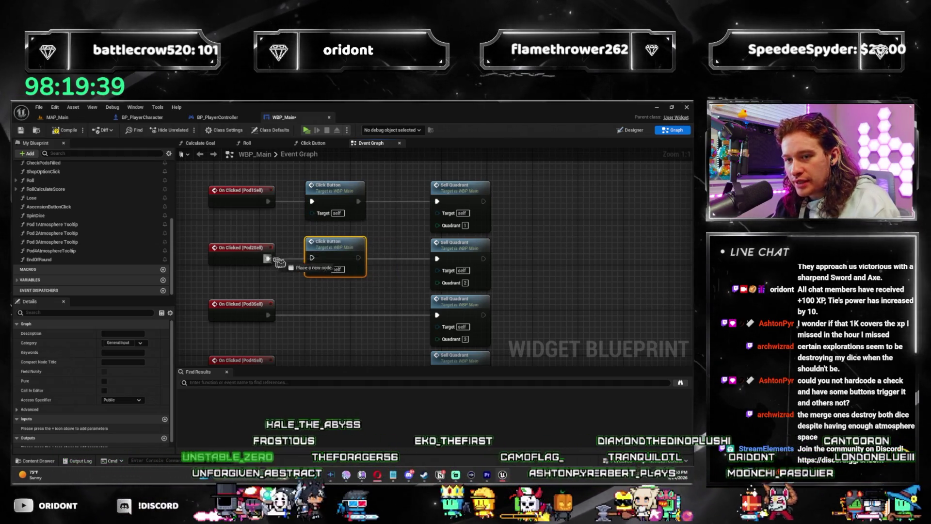
pyautogui.moveTo(358, 257); pyautogui.dragTo(440, 262)
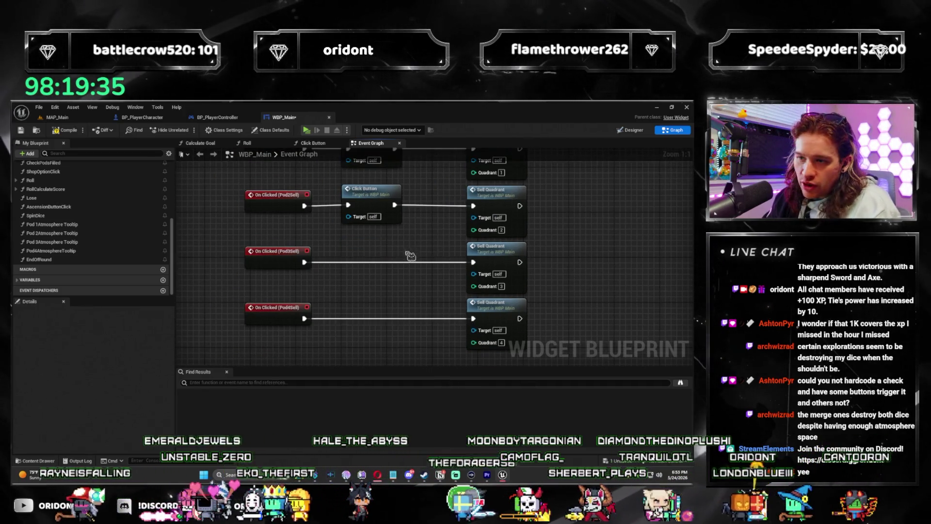
# Step: Paste Click Button calls on the Pod3Sell and Pod4Sell rows and route Pod4Sell into it
pyautogui.hotkey('ctrl', 'v')
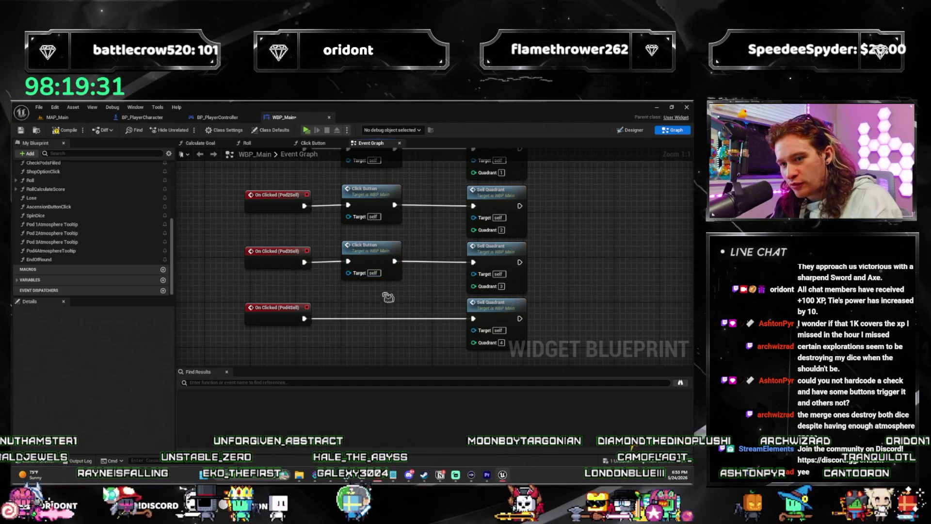
pyautogui.hotkey('ctrl', 'v')
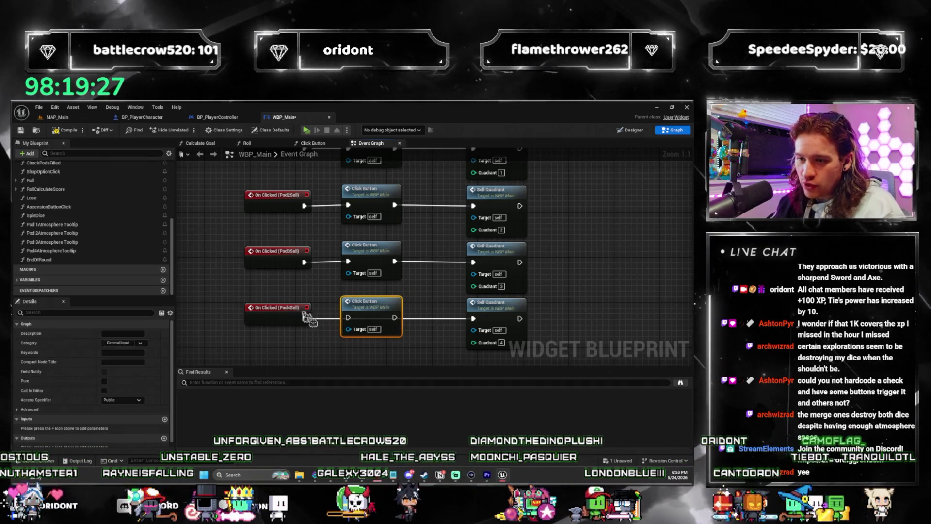
pyautogui.moveTo(305, 318); pyautogui.dragTo(348, 317)
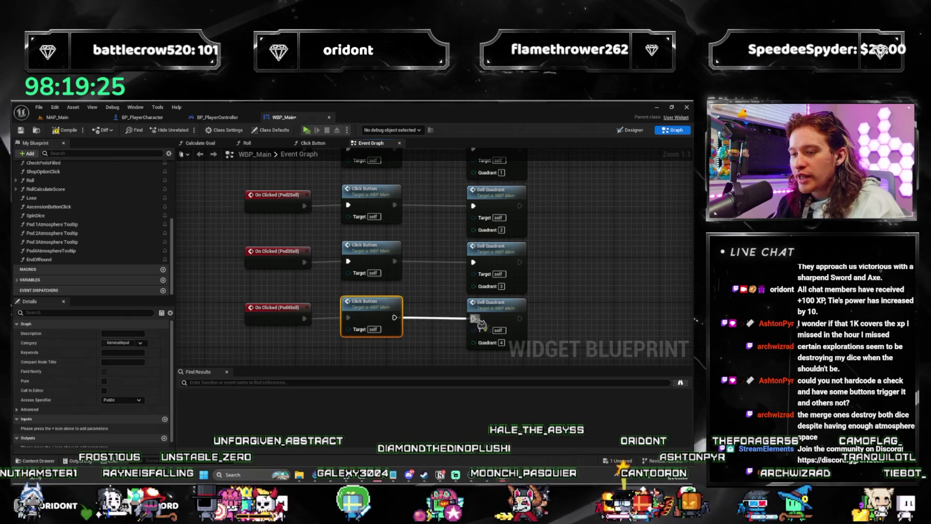
pyautogui.scroll(5, 437, 291)
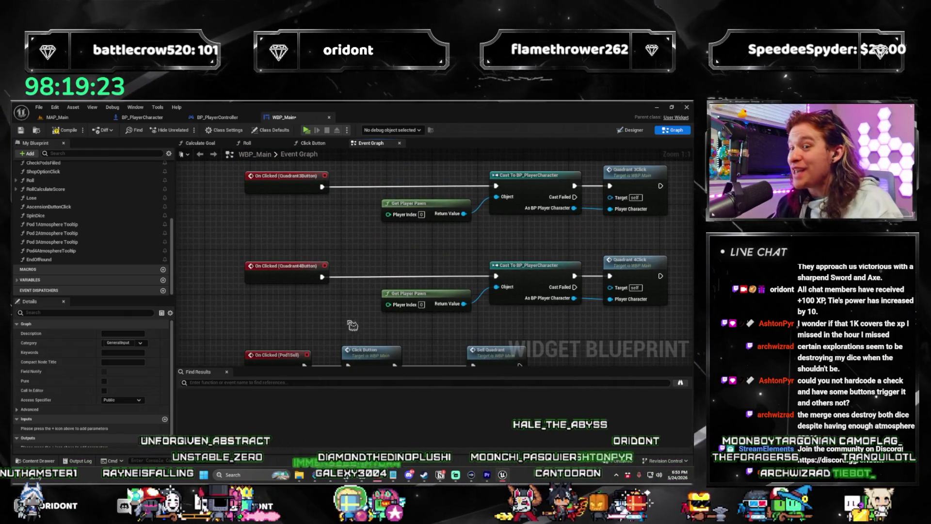
# Step: Shift the cast, Get Player Pawn and Quadrant click nodes right to make room
pyautogui.moveTo(353, 326); pyautogui.dragTo(473, 338)
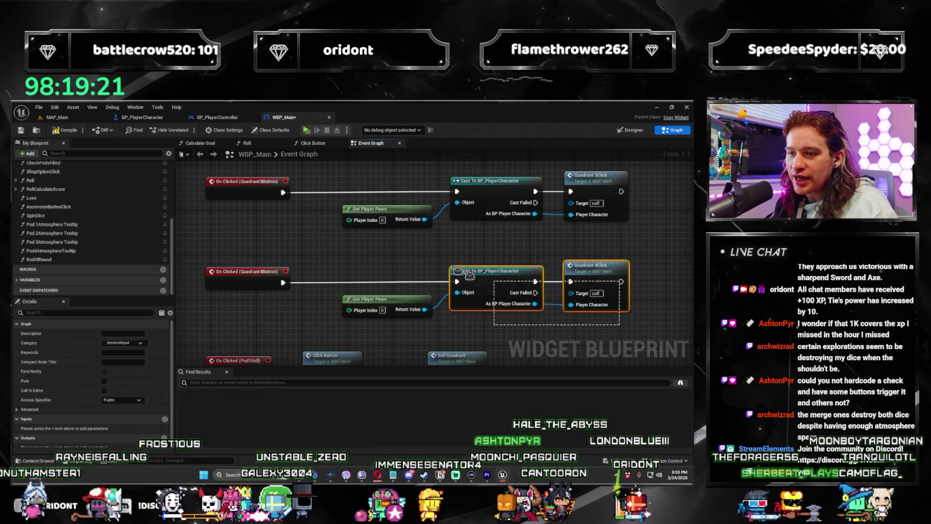
pyautogui.scroll(-5, 414, 275)
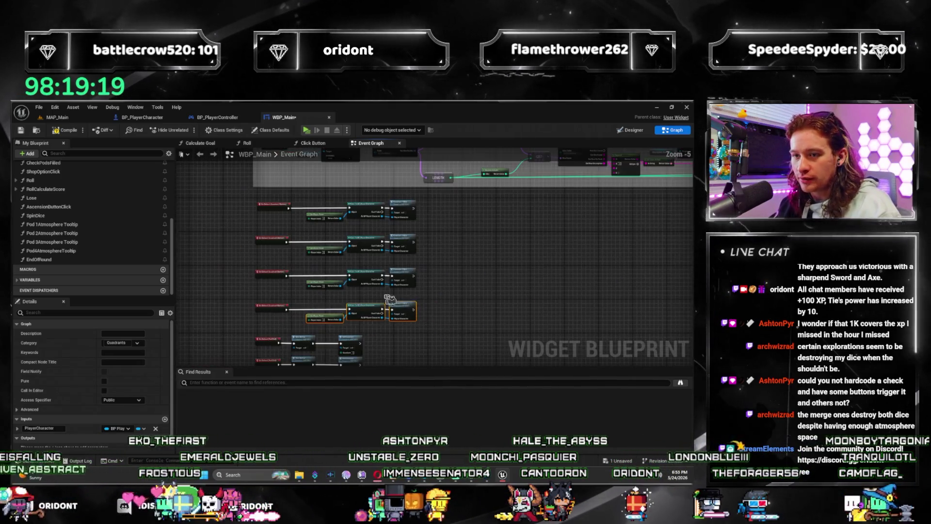
pyautogui.moveTo(437, 323); pyautogui.dragTo(320, 210)
pyautogui.scroll(3, 356, 210)
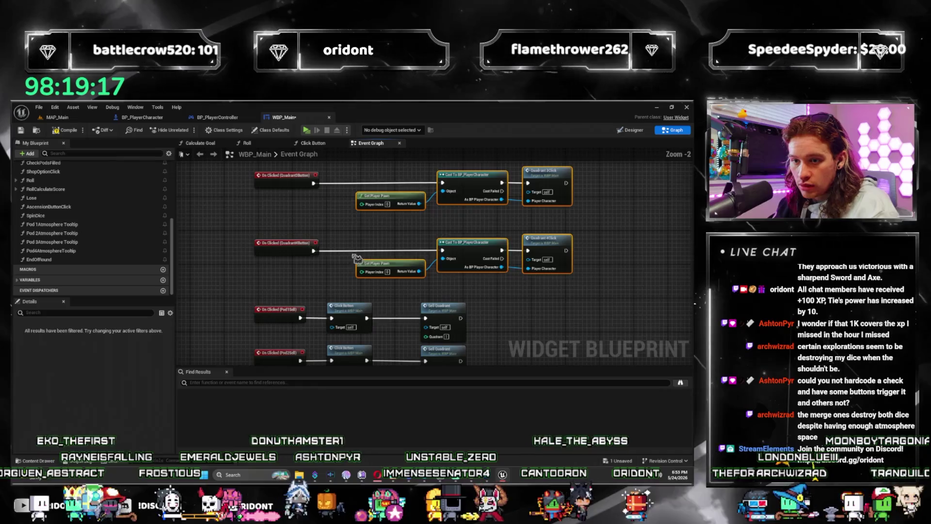
pyautogui.scroll(1, 332, 308)
pyautogui.moveTo(332, 308); pyautogui.dragTo(427, 308)
pyautogui.scroll(2, 295, 252)
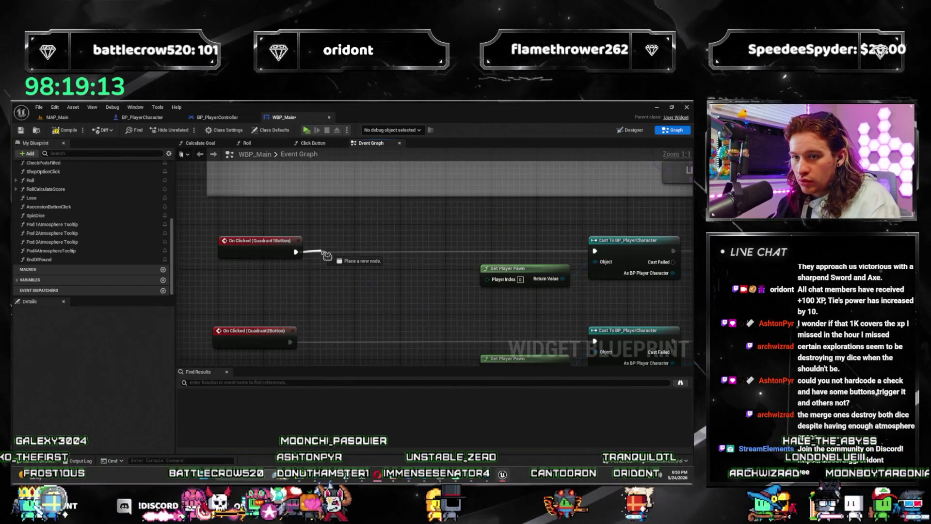
# Step: Insert a Click Button call between the Quadrant1Button click event and its BP_PlayerCharacter cast
pyautogui.moveTo(335, 253); pyautogui.dragTo(335, 253)
pyautogui.press('Escape')
pyautogui.hotkey('ctrl', 'z')
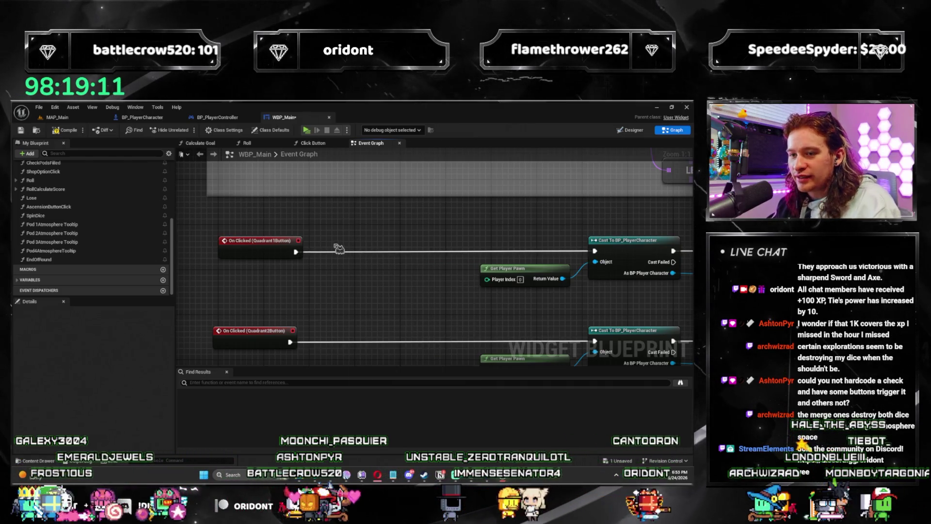
pyautogui.hotkey('ctrl', 'v')
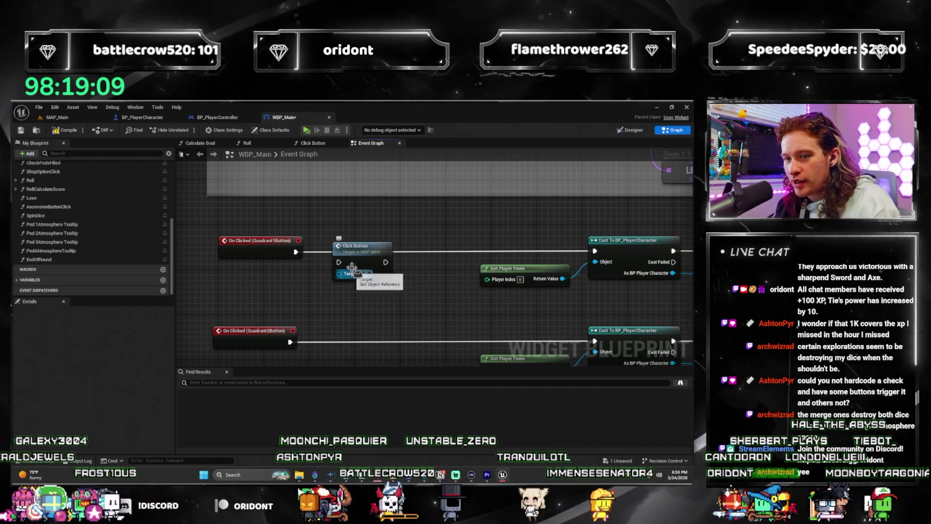
pyautogui.moveTo(364, 271); pyautogui.dragTo(353, 242)
pyautogui.moveTo(295, 252); pyautogui.dragTo(339, 251)
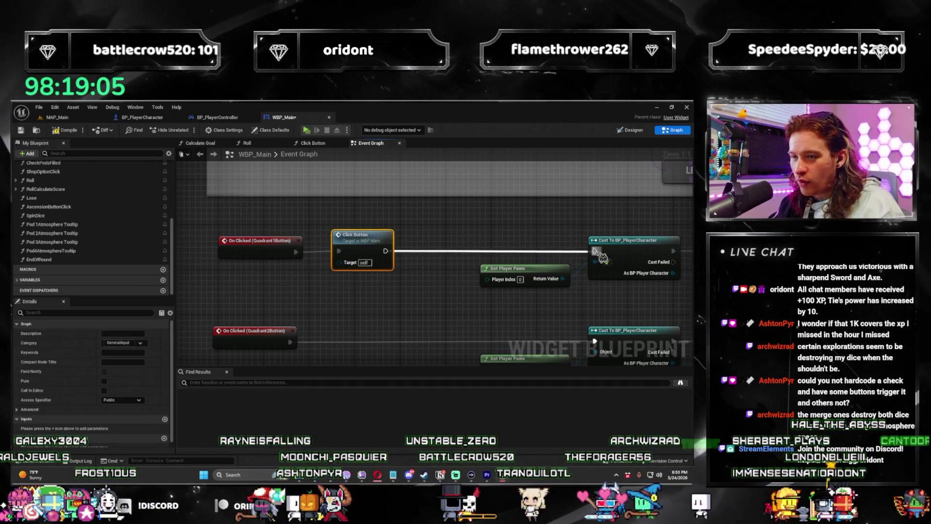
pyautogui.moveTo(602, 255); pyautogui.dragTo(594, 251)
pyautogui.moveTo(296, 252); pyautogui.dragTo(392, 257)
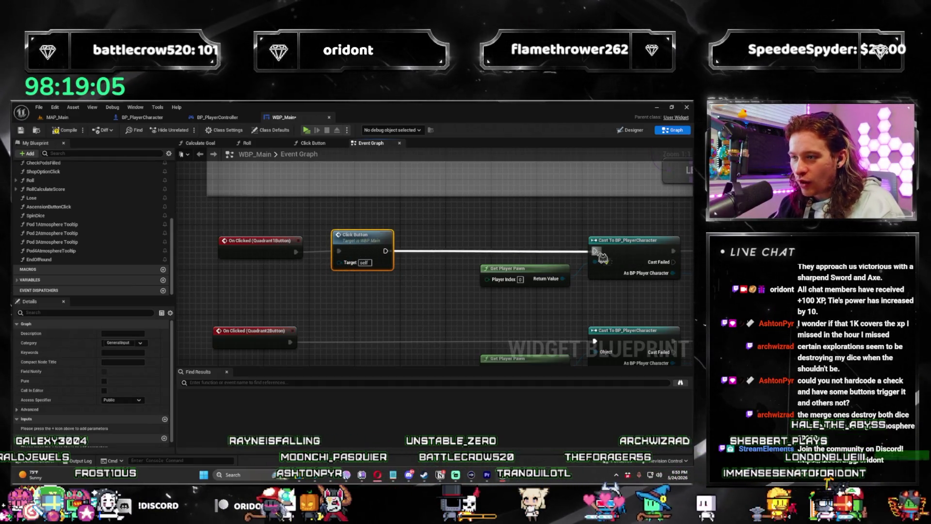
pyautogui.moveTo(602, 256); pyautogui.dragTo(596, 252)
# Step: Paste Click Button calls into the Quadrant2, Quadrant3 and Quadrant4 chains, each wired into its cast
pyautogui.moveTo(340, 315); pyautogui.dragTo(372, 244)
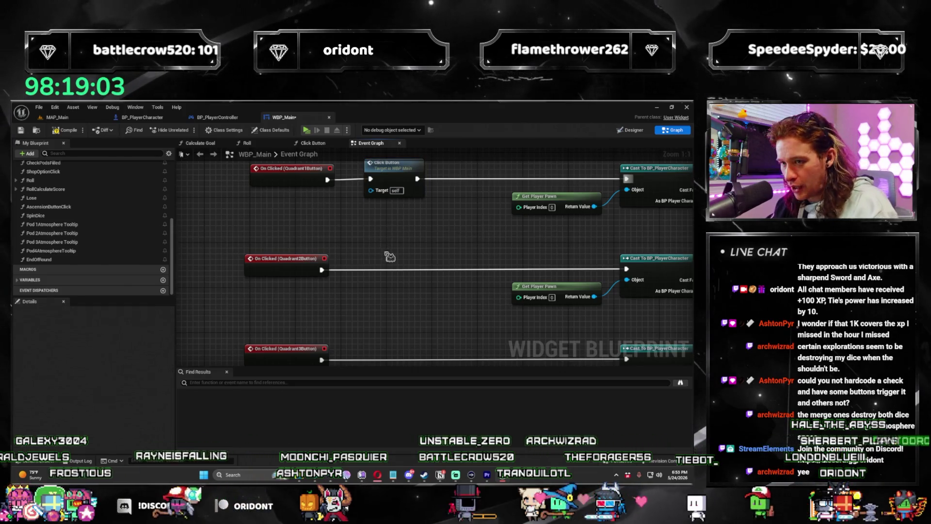
pyautogui.hotkey('ctrl', 'v')
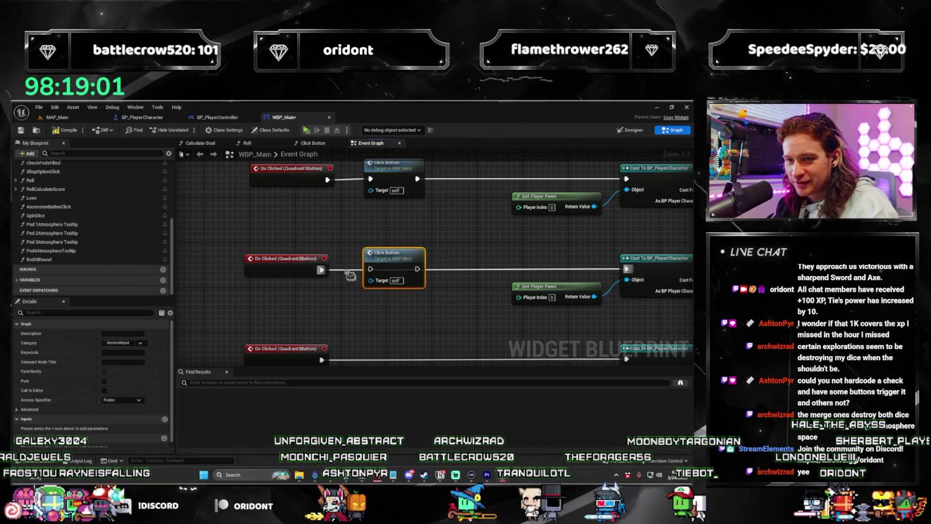
pyautogui.moveTo(447, 277); pyautogui.dragTo(626, 269)
pyautogui.moveTo(376, 337); pyautogui.dragTo(396, 253)
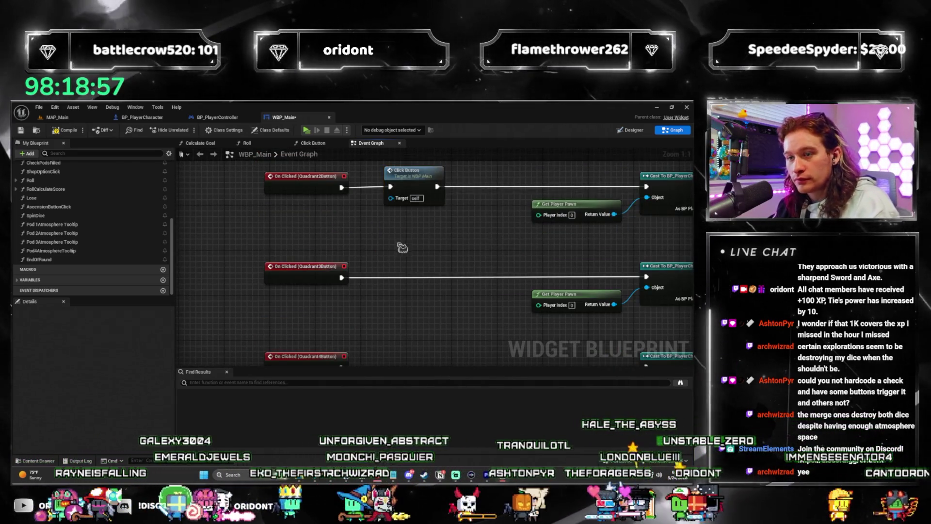
pyautogui.hotkey('ctrl', 'v')
pyautogui.moveTo(420, 267); pyautogui.dragTo(413, 268)
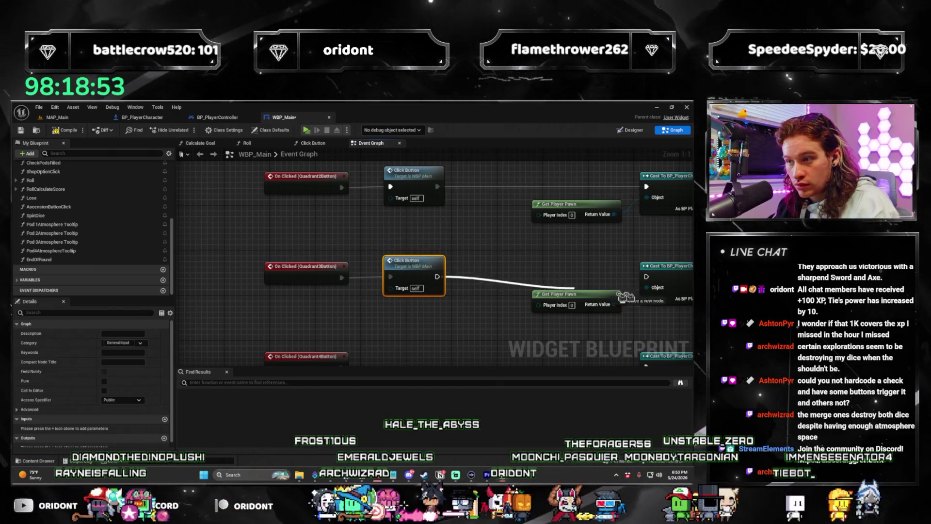
pyautogui.moveTo(624, 295); pyautogui.dragTo(610, 276)
pyautogui.moveTo(446, 356); pyautogui.dragTo(399, 241)
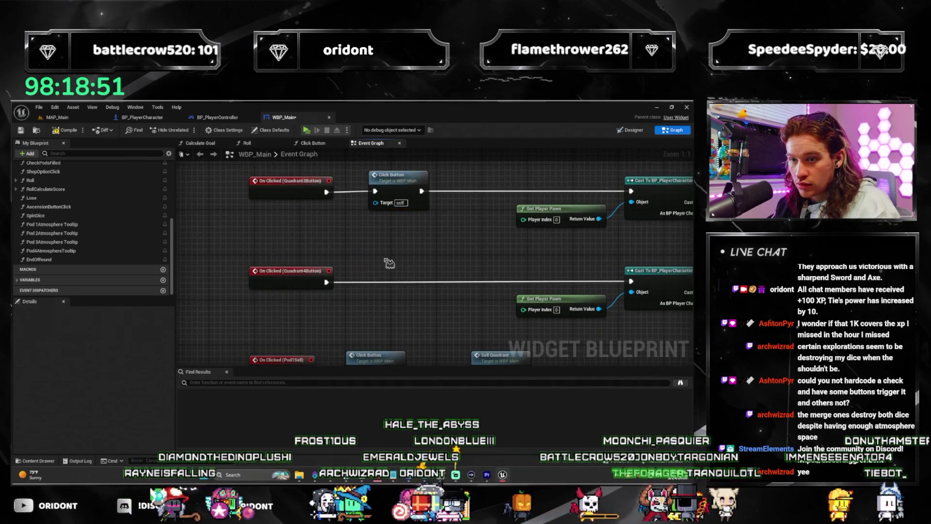
pyautogui.hotkey('ctrl', 'v')
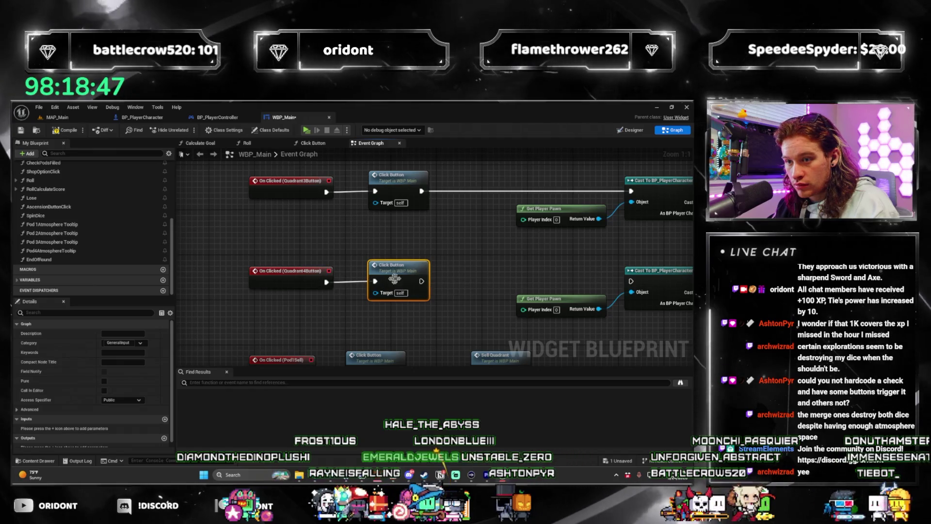
pyautogui.moveTo(421, 281); pyautogui.dragTo(630, 281)
pyautogui.scroll(-4, 485, 272)
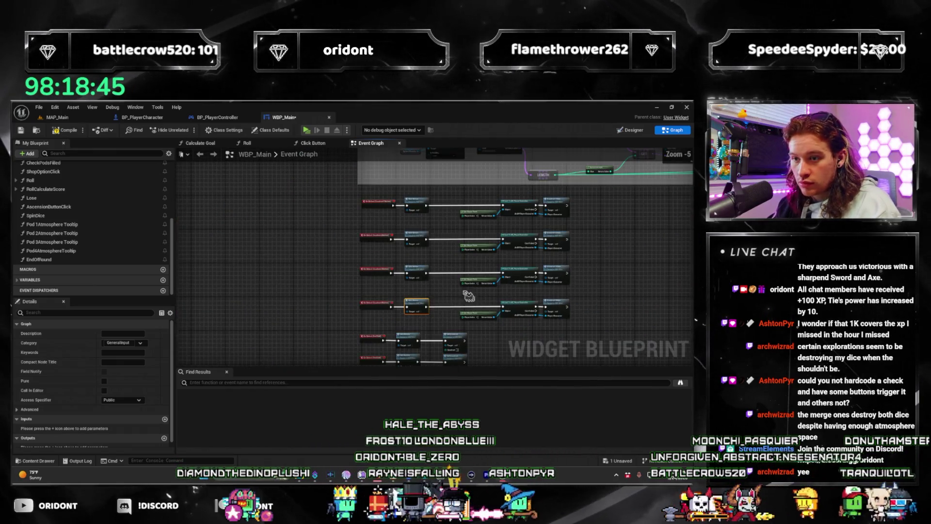
# Step: Place a Click Button call before Purchase Atmosphere Pack on the AtmospherePackButton chain
pyautogui.scroll(2, 410, 243)
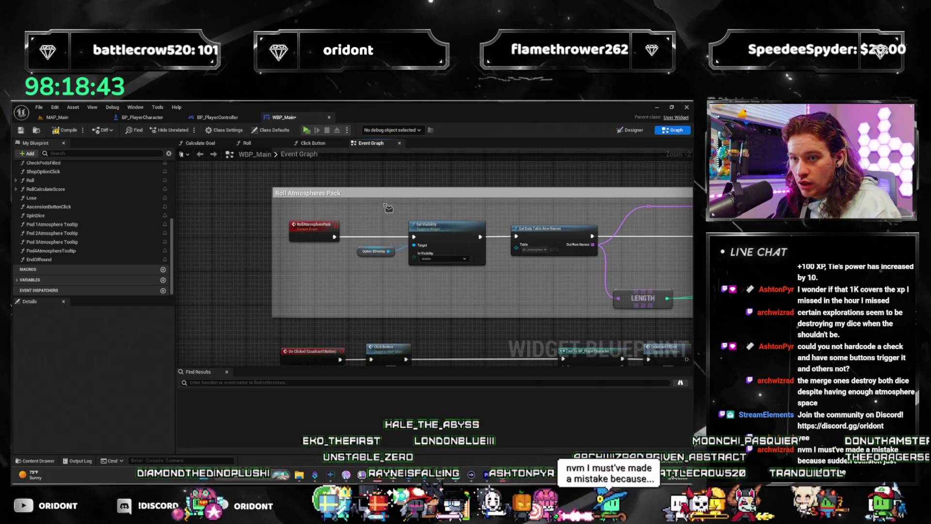
pyautogui.scroll(-3, 388, 207)
pyautogui.scroll(3, 340, 266)
pyautogui.scroll(-3, 340, 267)
pyautogui.scroll(3, 368, 291)
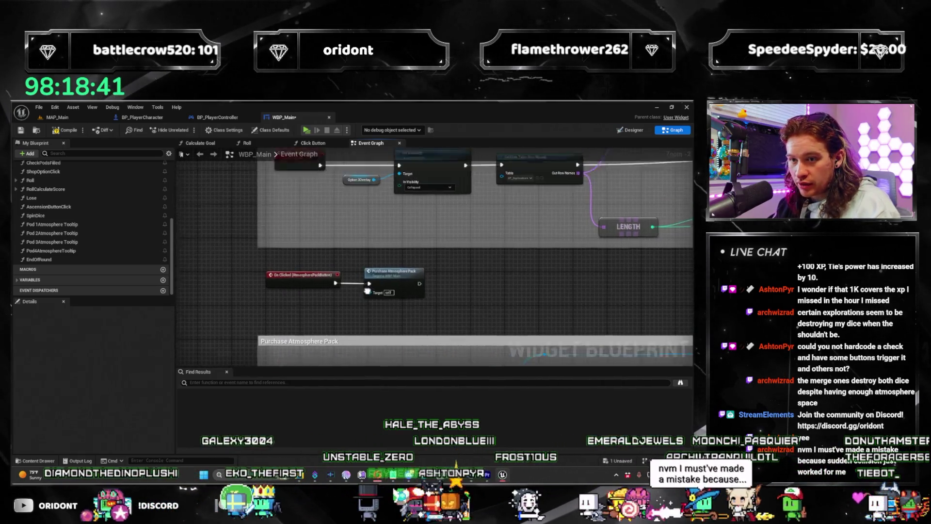
pyautogui.scroll(2, 374, 291)
pyautogui.moveTo(388, 242); pyautogui.dragTo(497, 242)
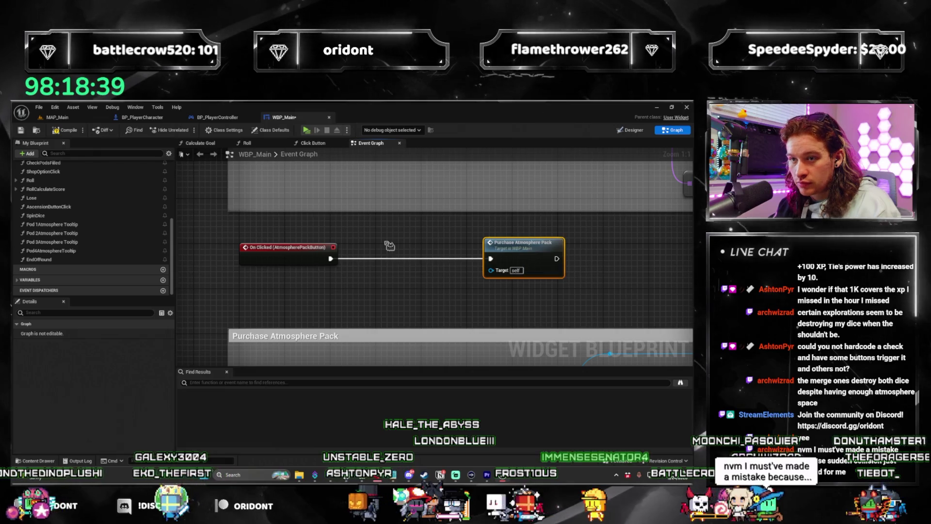
pyautogui.hotkey('ctrl', 'z')
pyautogui.moveTo(387, 252); pyautogui.dragTo(387, 263)
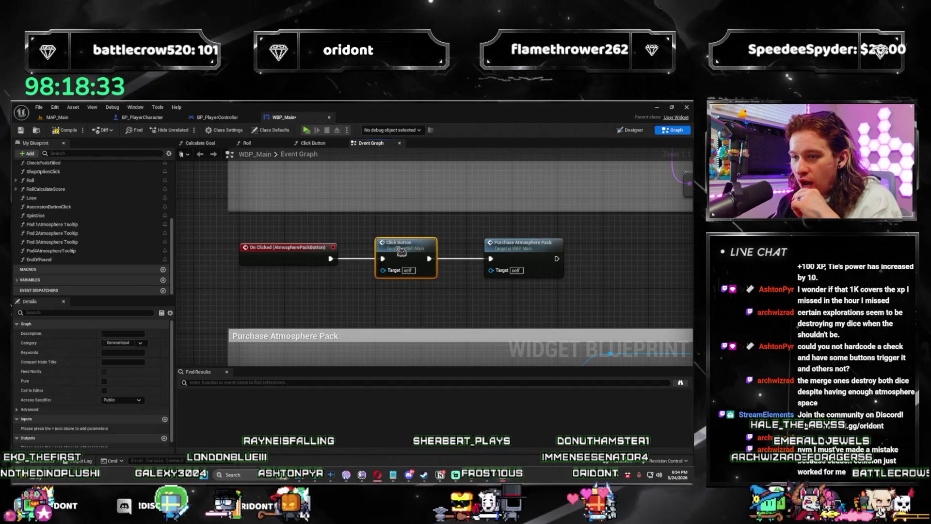
# Step: Insert a Click Button call between the ExplorationPackButton click and Purchase Exploration Pack
pyautogui.scroll(-2, 392, 233)
pyautogui.scroll(2, 380, 322)
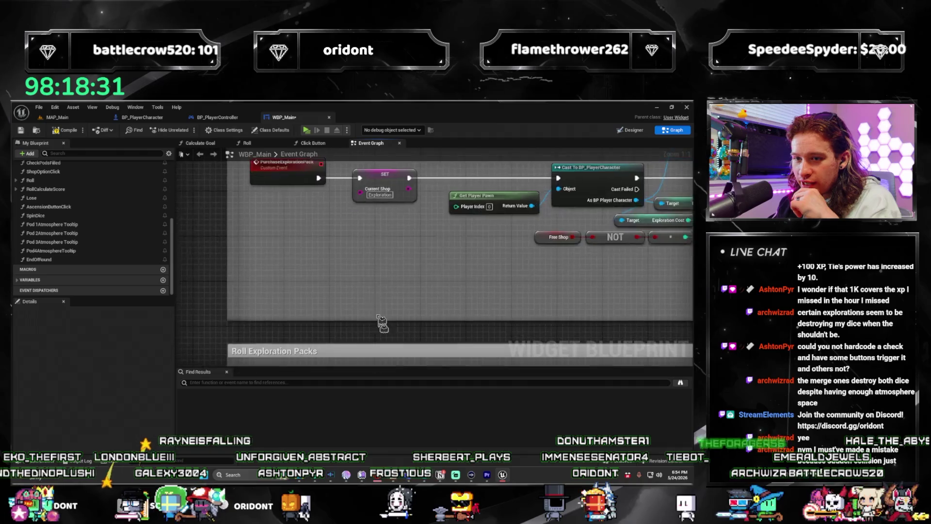
pyautogui.scroll(2, 368, 327)
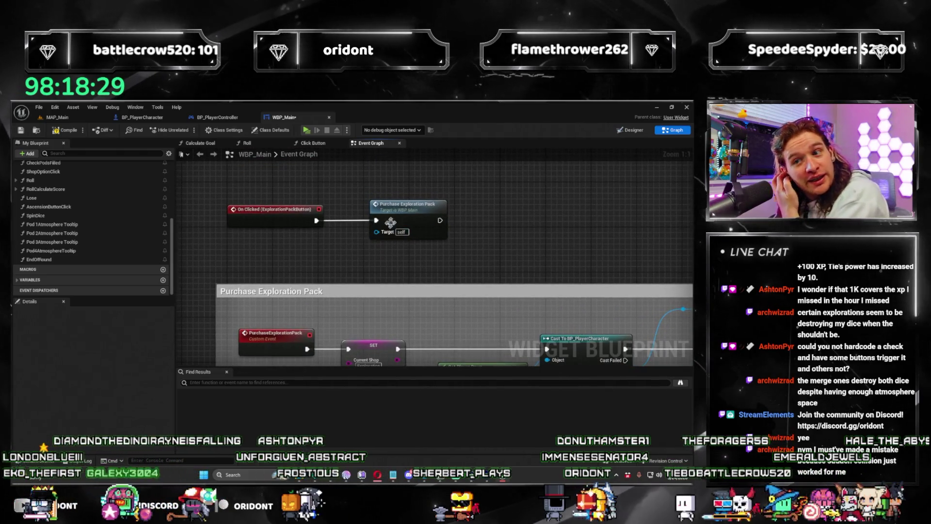
pyautogui.moveTo(477, 210); pyautogui.dragTo(500, 216)
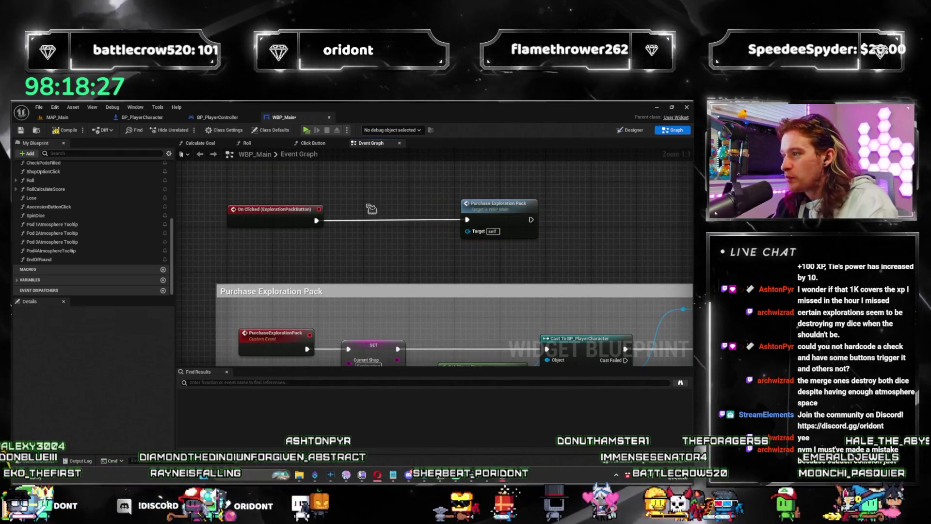
pyautogui.click(395, 200)
pyautogui.hotkey('ctrl', 'v')
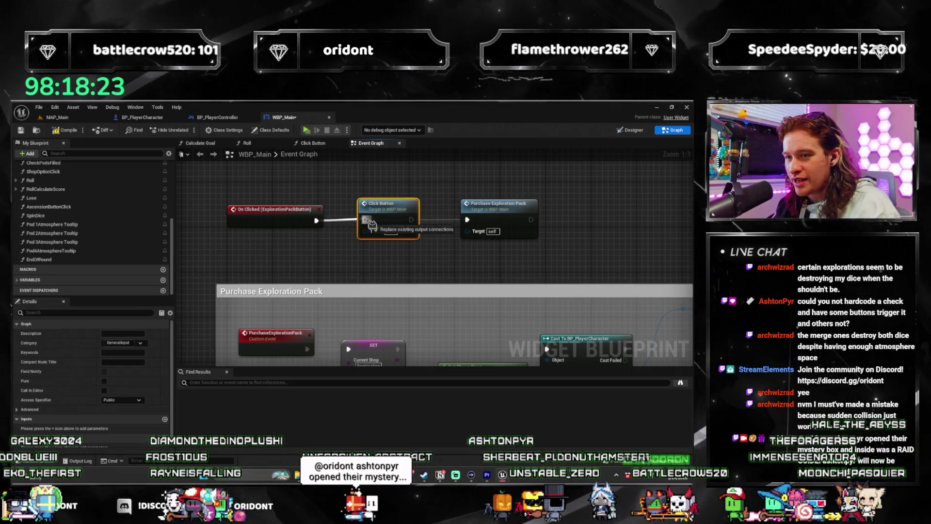
pyautogui.click(452, 262)
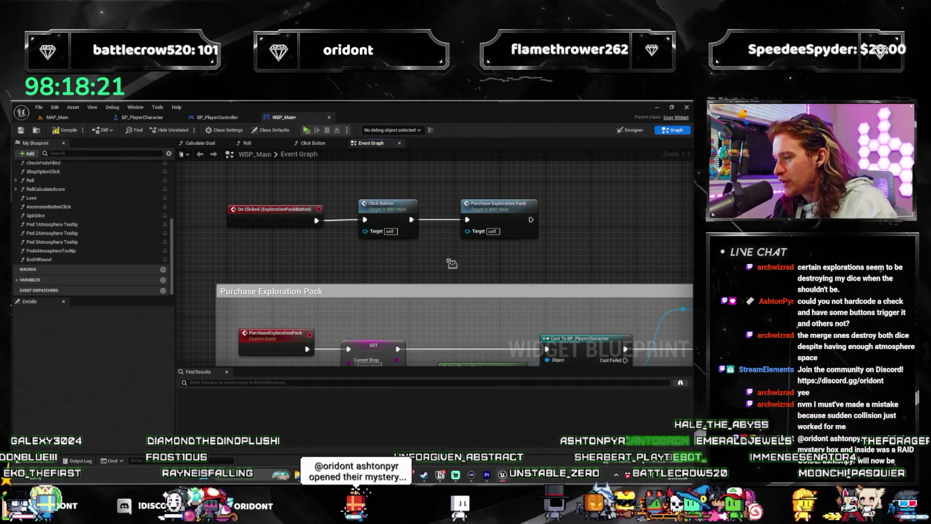
pyautogui.moveTo(452, 263); pyautogui.dragTo(455, 279)
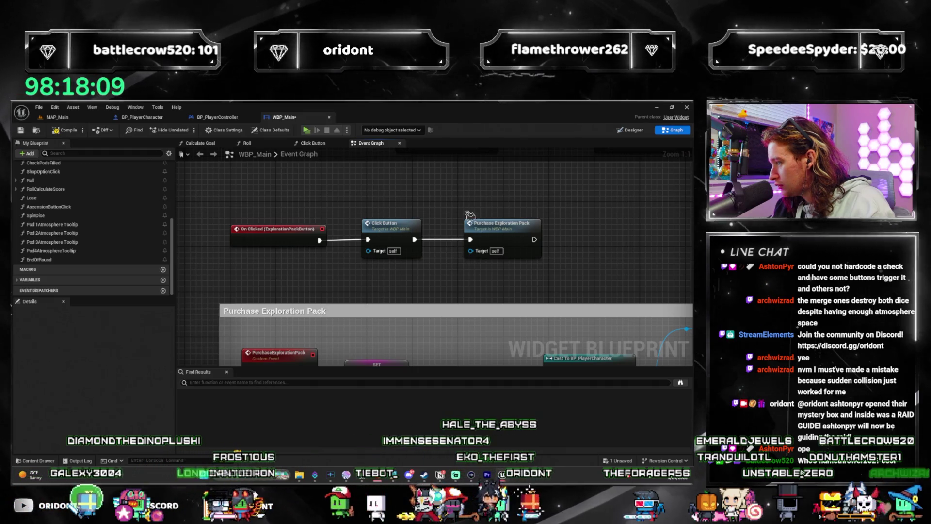
pyautogui.moveTo(473, 261)
pyautogui.mouseDown()
pyautogui.moveTo(466, 291)
pyautogui.moveTo(400, 244)
pyautogui.moveTo(395, 310)
pyautogui.moveTo(401, 261)
pyautogui.mouseUp()
pyautogui.scroll(-5, 387, 220)
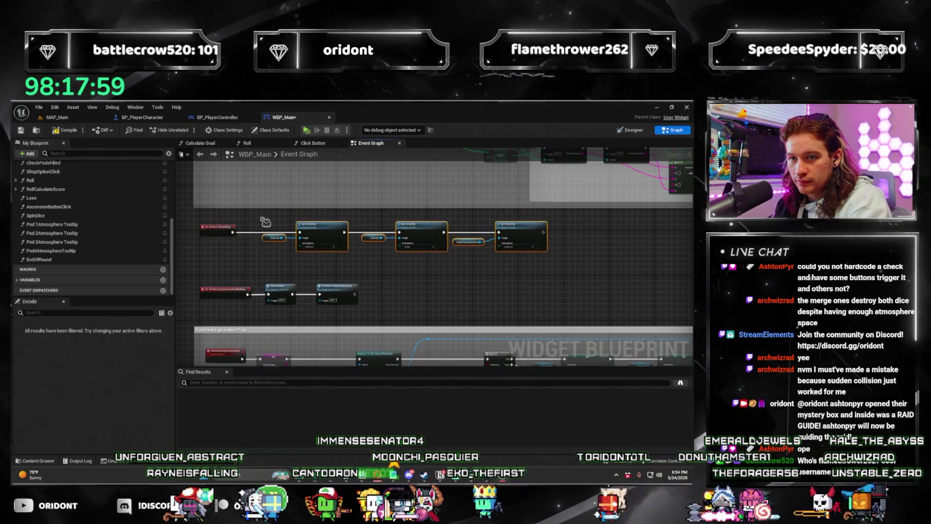
# Step: Paste a Click Button call into the On Clicked (ShopSkip) chain
pyautogui.scroll(4, 265, 221)
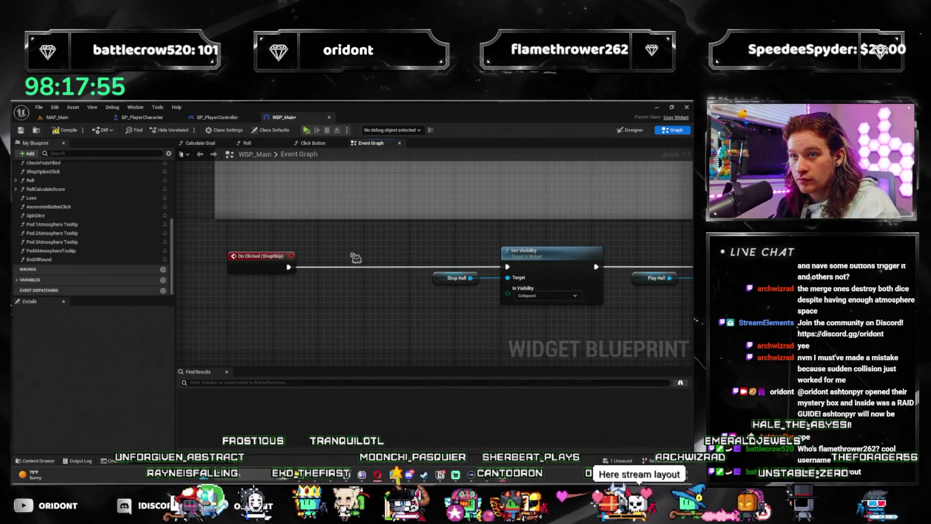
pyautogui.hotkey('ctrl', 'v')
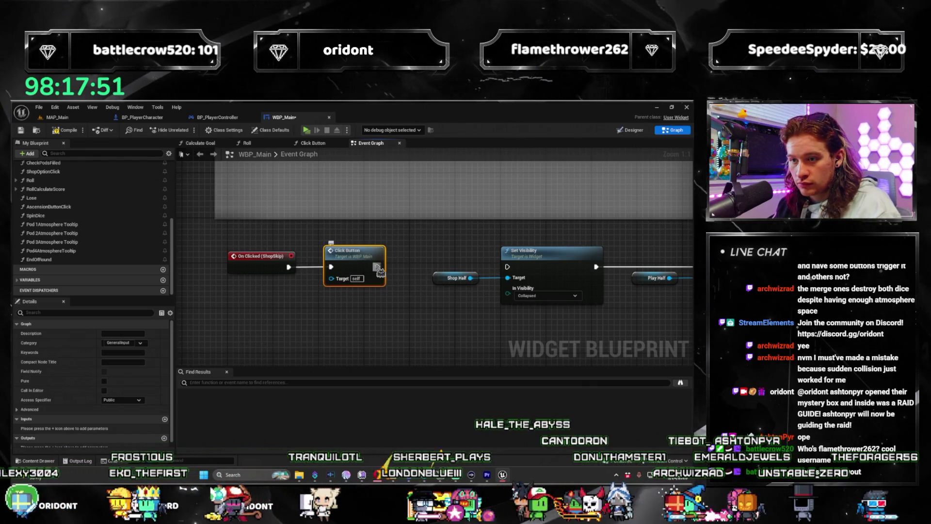
pyautogui.scroll(-5, 509, 272)
pyautogui.scroll(4, 350, 230)
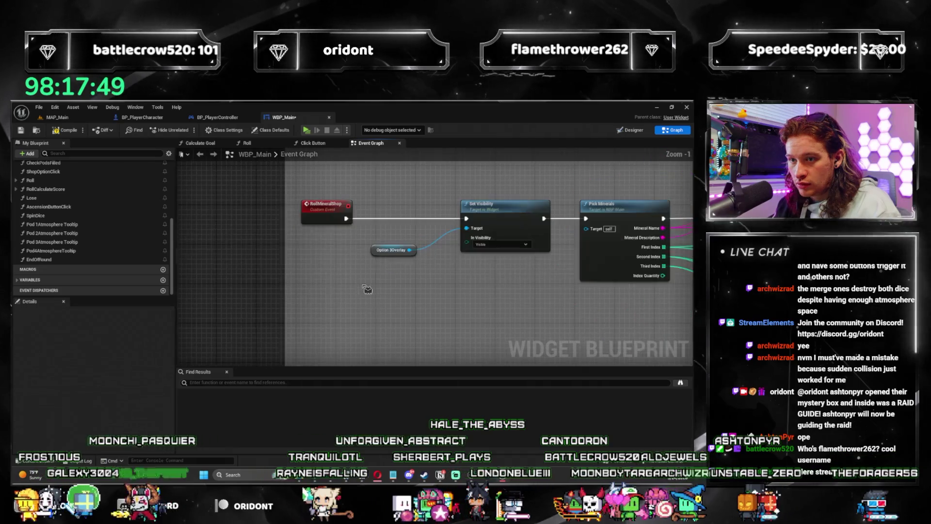
# Step: Insert Click Button before Purchase Mineral Pack, then compile and save WBP_Main
pyautogui.moveTo(349, 230)
pyautogui.mouseDown()
pyautogui.moveTo(315, 267)
pyautogui.moveTo(307, 316)
pyautogui.moveTo(286, 339)
pyautogui.mouseUp()
pyautogui.moveTo(371, 278); pyautogui.dragTo(473, 275)
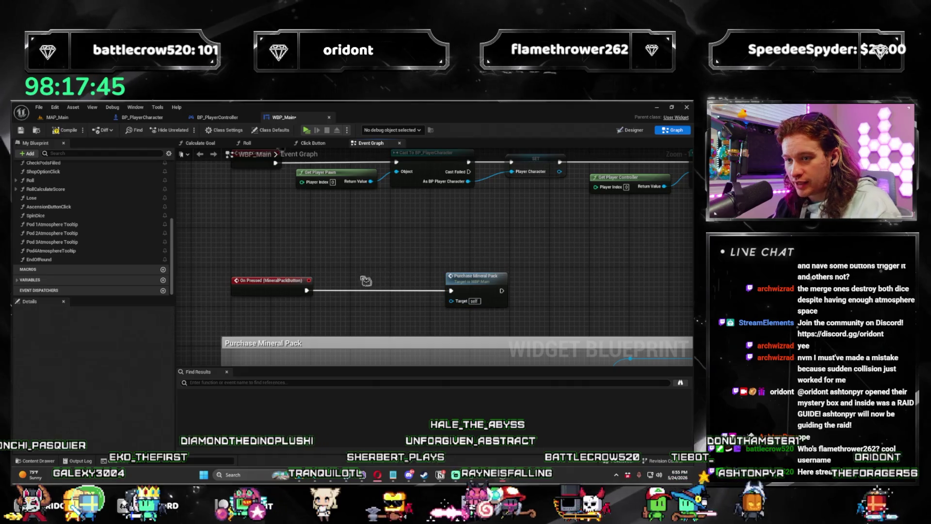
pyautogui.moveTo(374, 276); pyautogui.dragTo(377, 285)
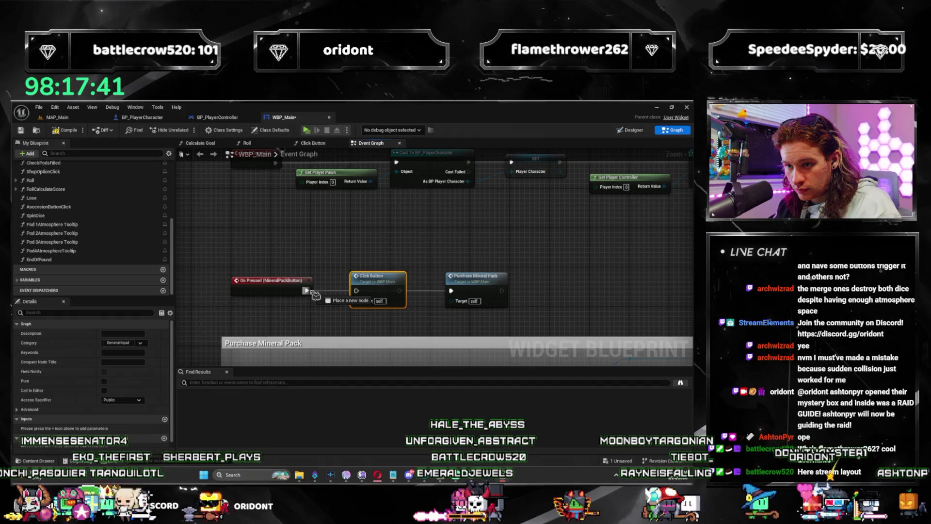
pyautogui.scroll(-10, 458, 297)
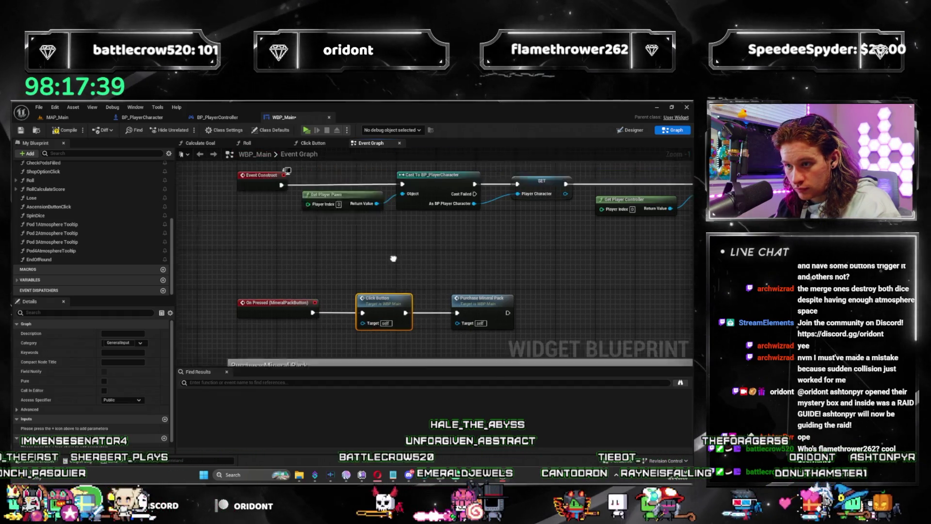
pyautogui.scroll(2, 306, 266)
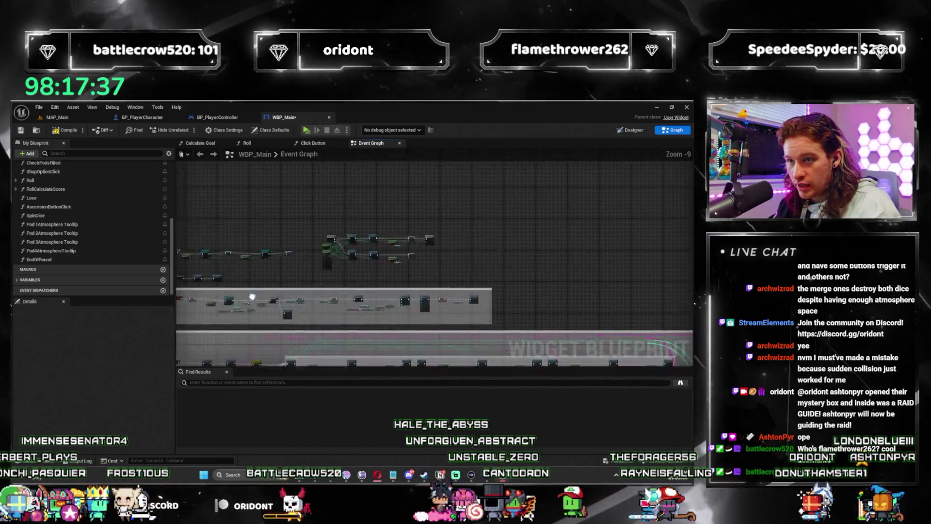
pyautogui.scroll(-3, 306, 266)
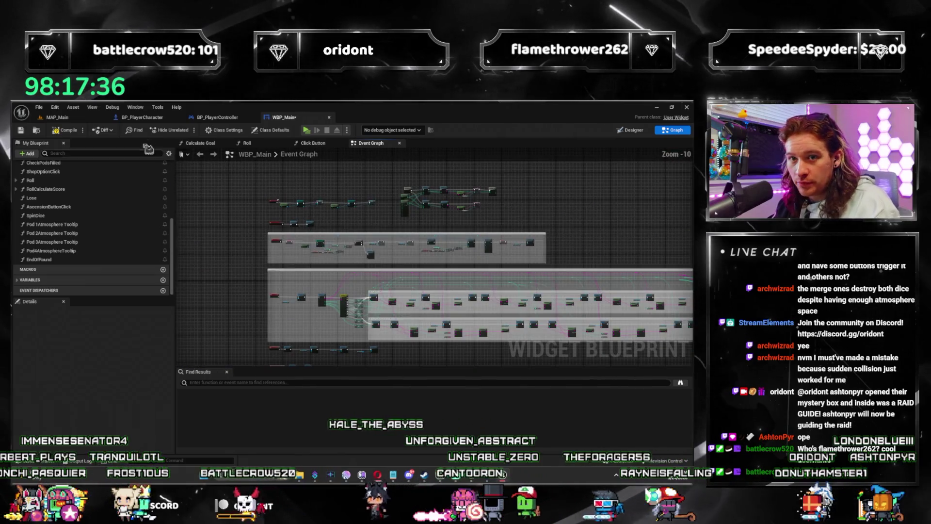
pyautogui.click(77, 133)
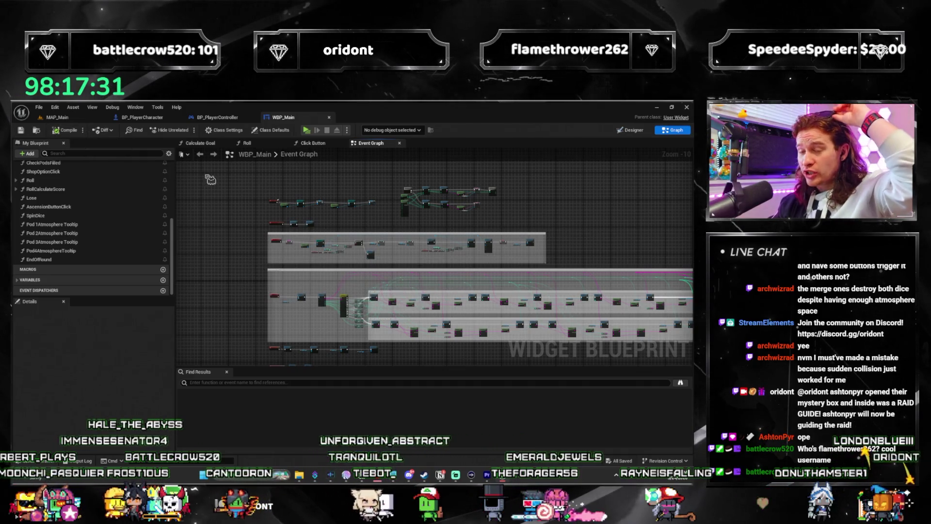
pyautogui.click(313, 132)
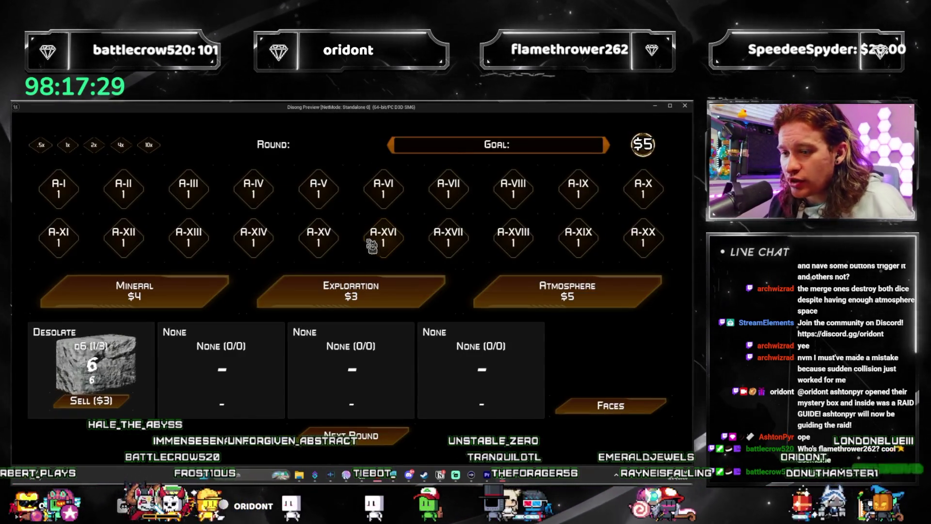
pyautogui.click(613, 296)
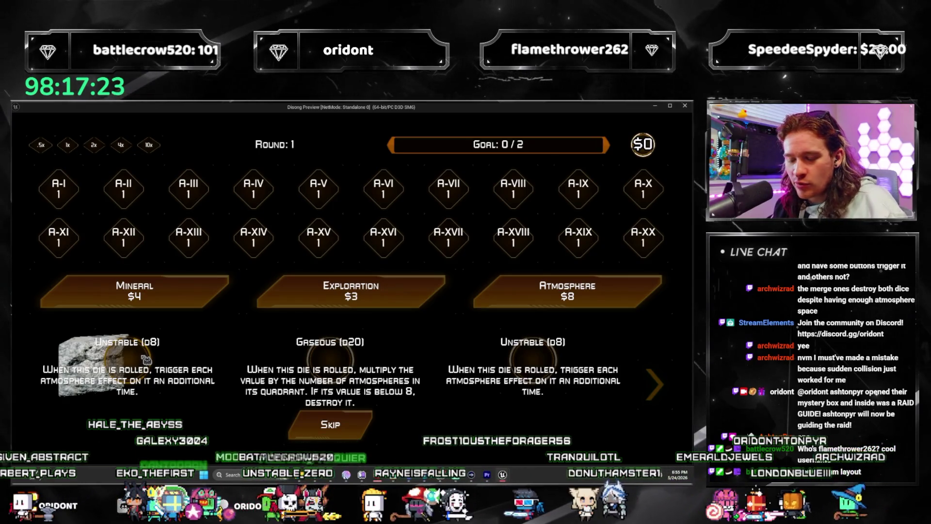
pyautogui.click(143, 362)
pyautogui.click(193, 387)
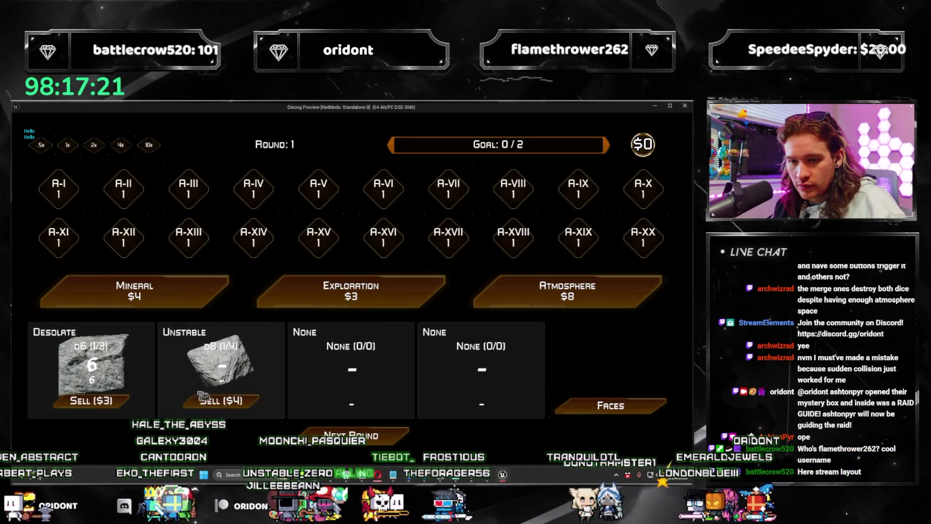
pyautogui.click(378, 441)
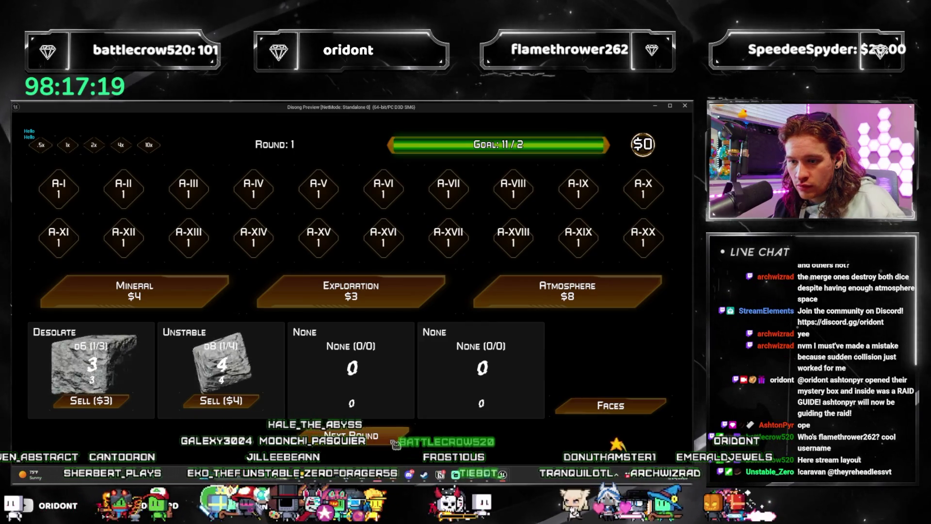
pyautogui.click(395, 439)
pyautogui.click(562, 293)
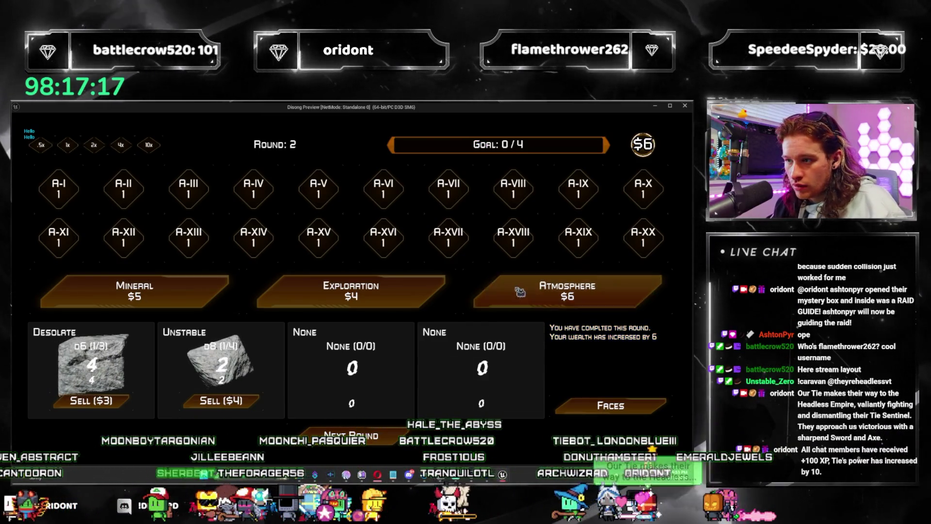
pyautogui.click(550, 367)
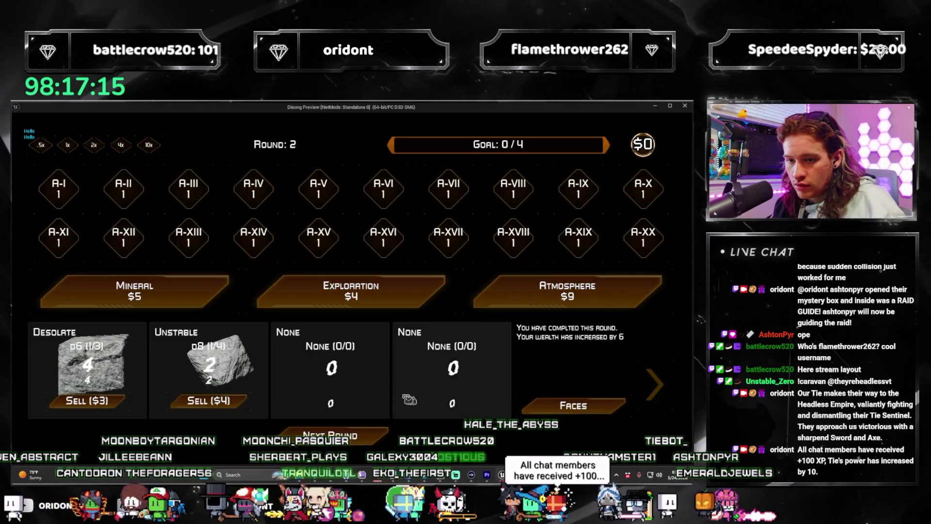
pyautogui.click(117, 405)
pyautogui.click(392, 443)
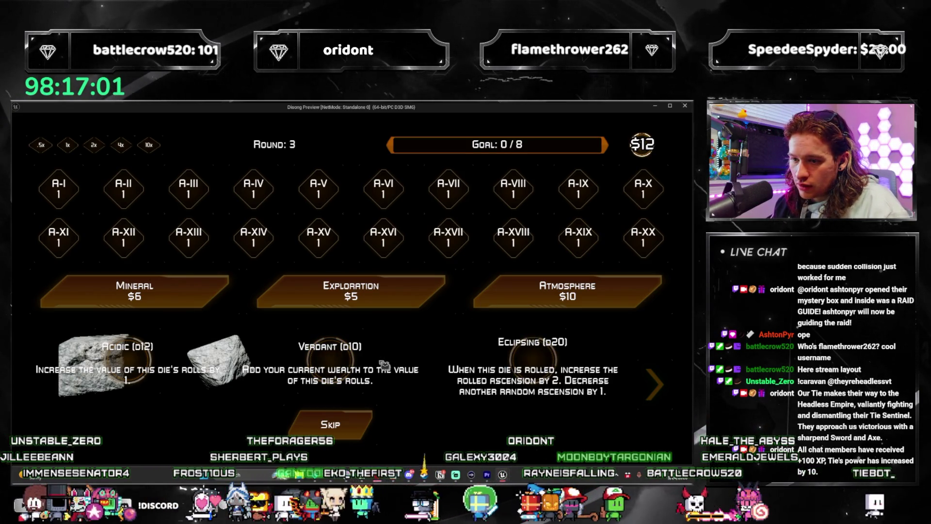
pyautogui.click(350, 367)
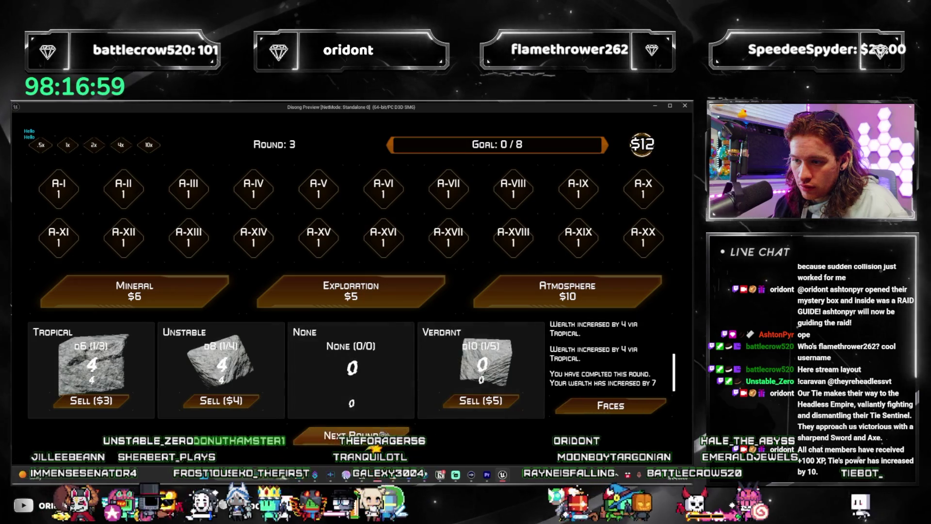
pyautogui.click(386, 438)
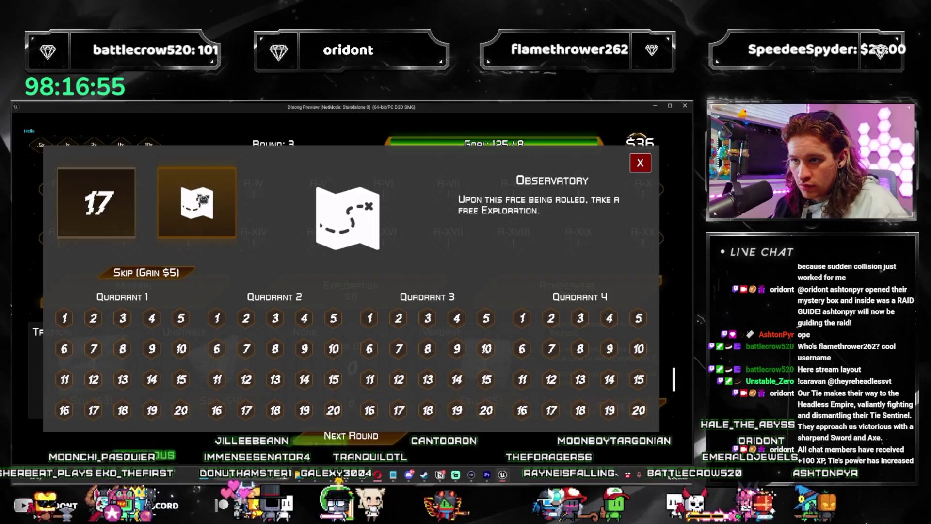
pyautogui.click(649, 165)
pyautogui.press('Escape')
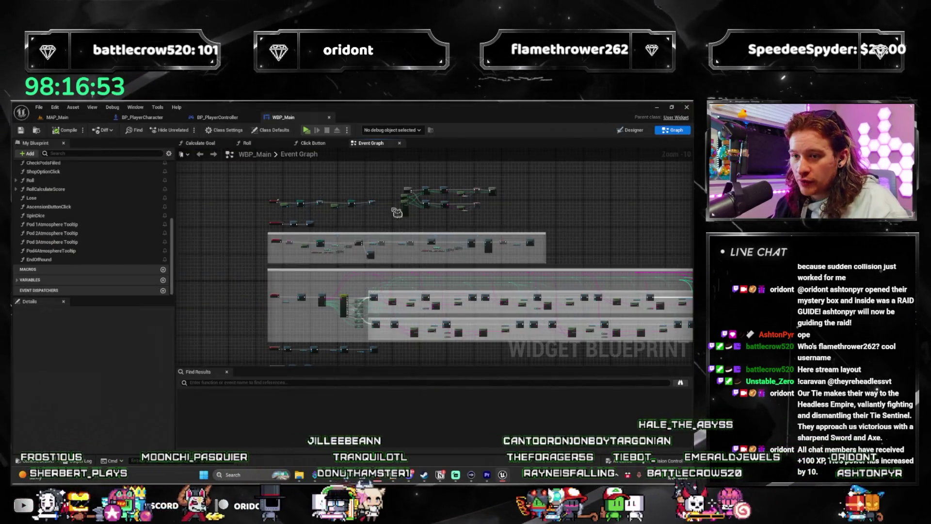
pyautogui.scroll(4, 419, 274)
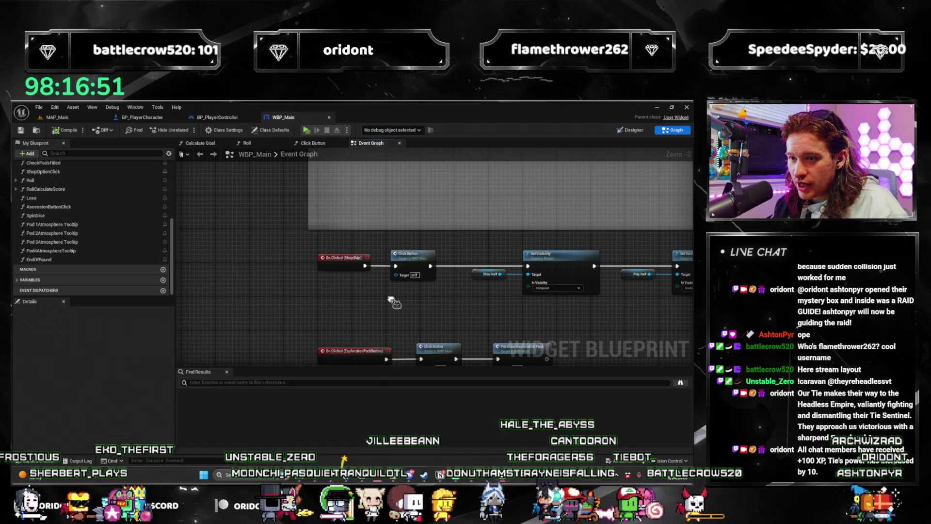
pyautogui.scroll(2, 368, 250)
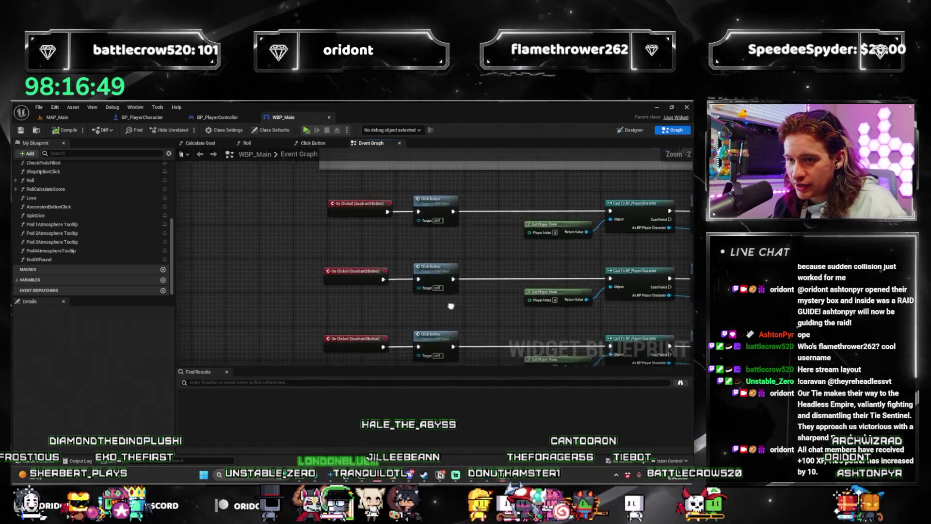
pyautogui.scroll(4, 373, 295)
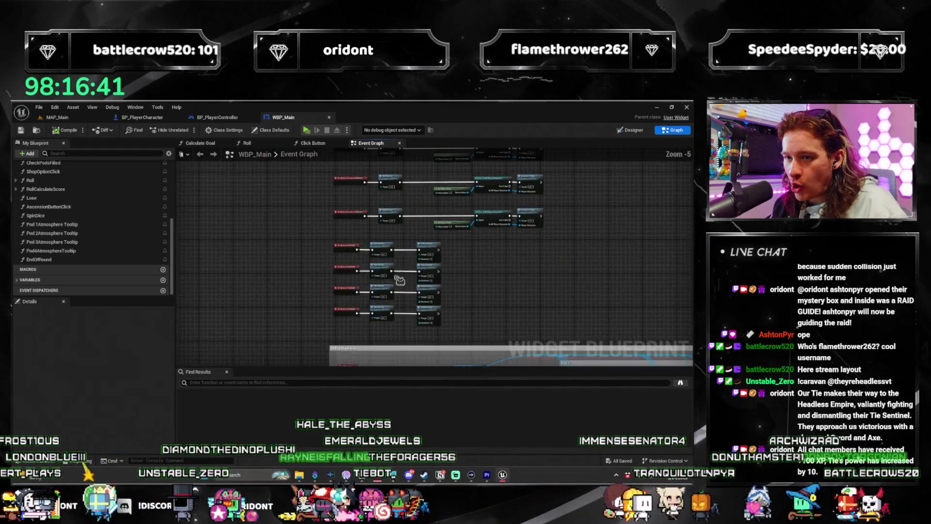
pyautogui.scroll(-3, 376, 318)
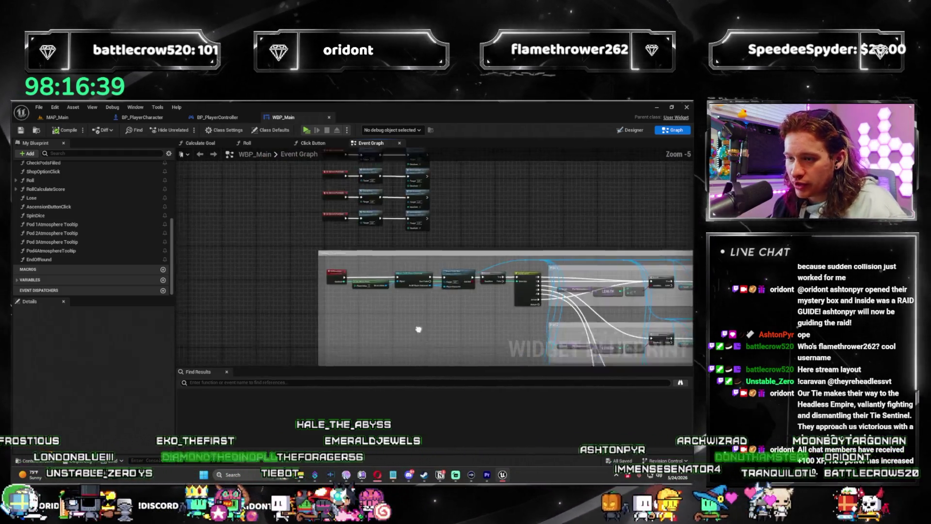
pyautogui.scroll(3, 415, 262)
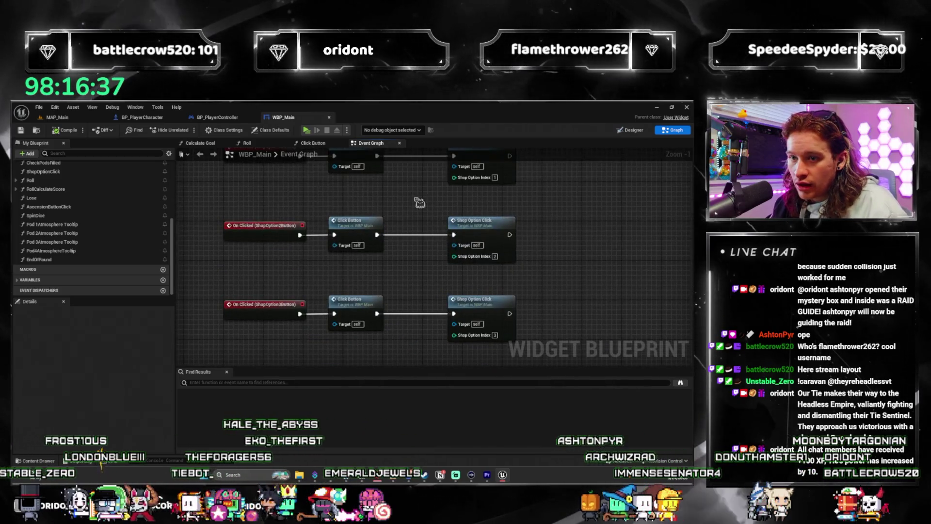
pyautogui.scroll(-2, 412, 209)
pyautogui.scroll(2, 368, 291)
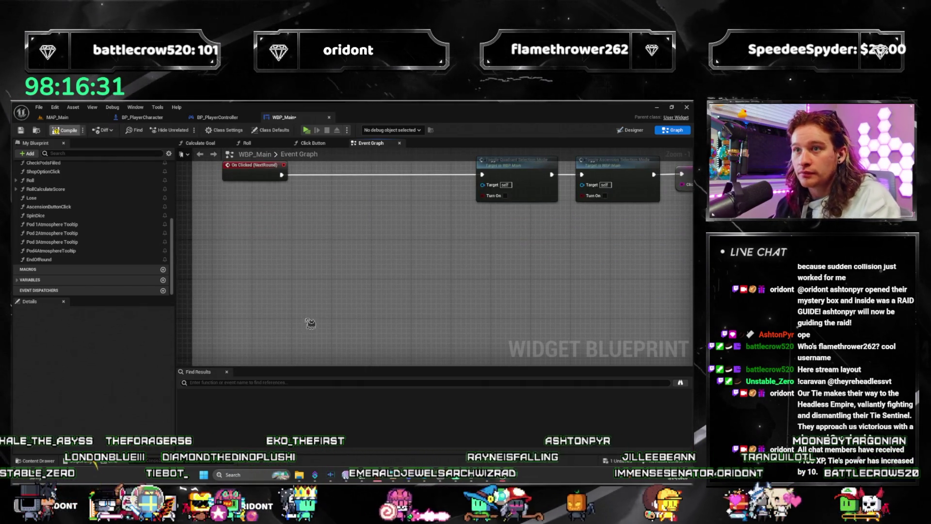
pyautogui.rightClick(319, 281)
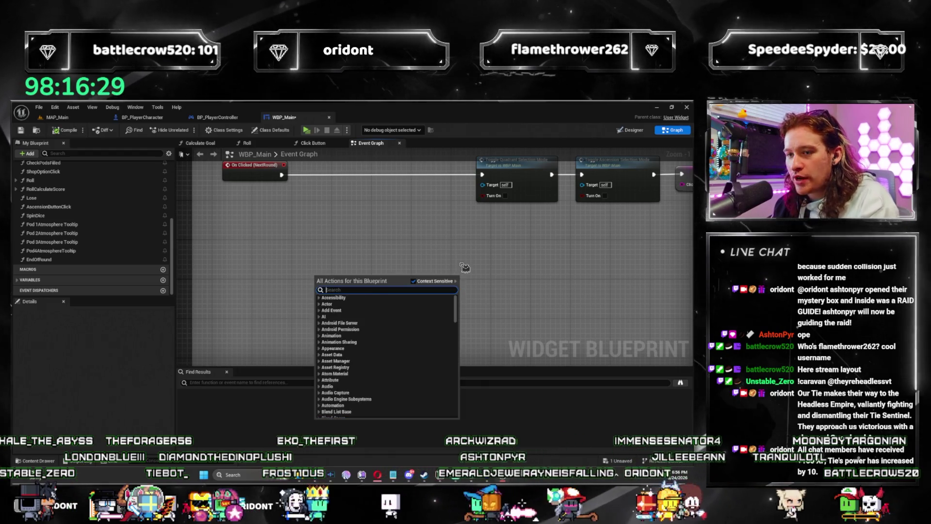
pyautogui.press('Escape')
pyautogui.scroll(-5, 389, 214)
pyautogui.scroll(-3, 393, 204)
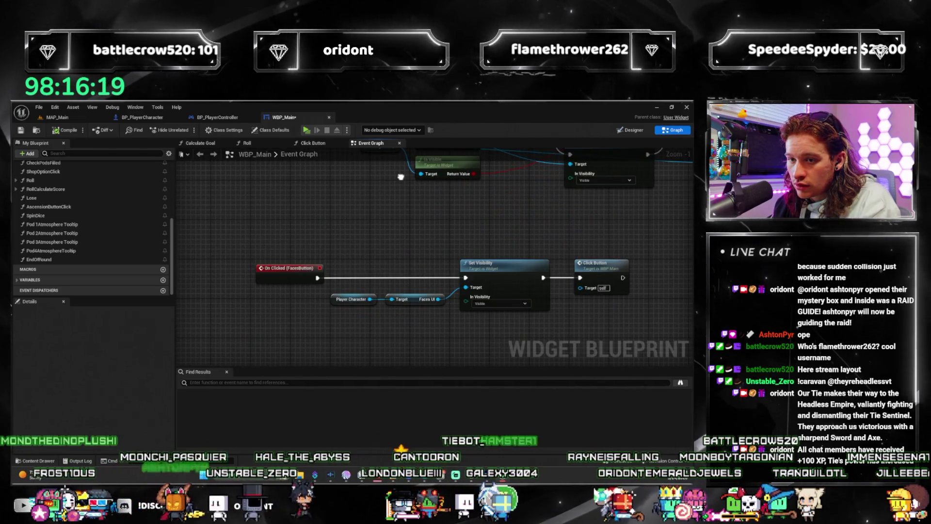
pyautogui.moveTo(401, 177)
pyautogui.mouseDown()
pyautogui.moveTo(385, 291)
pyautogui.moveTo(376, 239)
pyautogui.mouseUp()
pyautogui.scroll(-1, 376, 240)
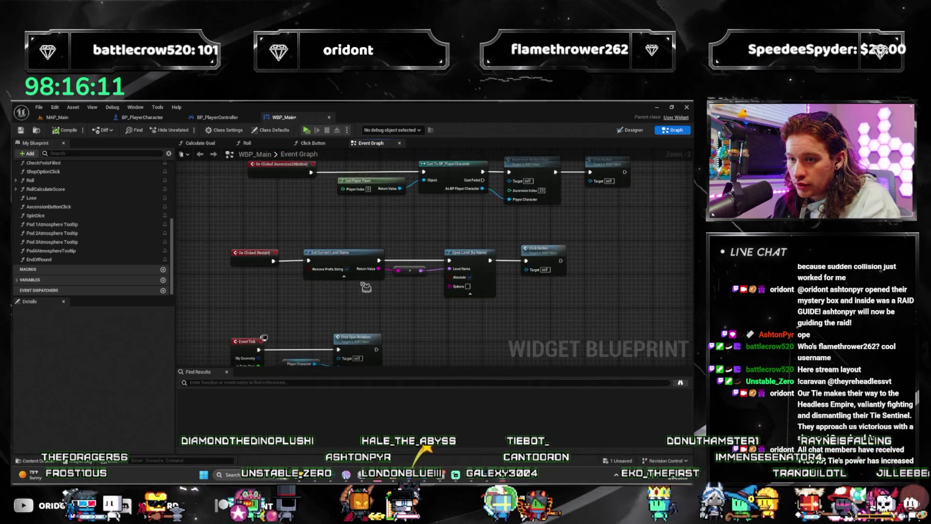
# Step: Add a Player Character getter and wire it into the first Ascension Button Click nodes through index 8
pyautogui.scroll(-4, 493, 216)
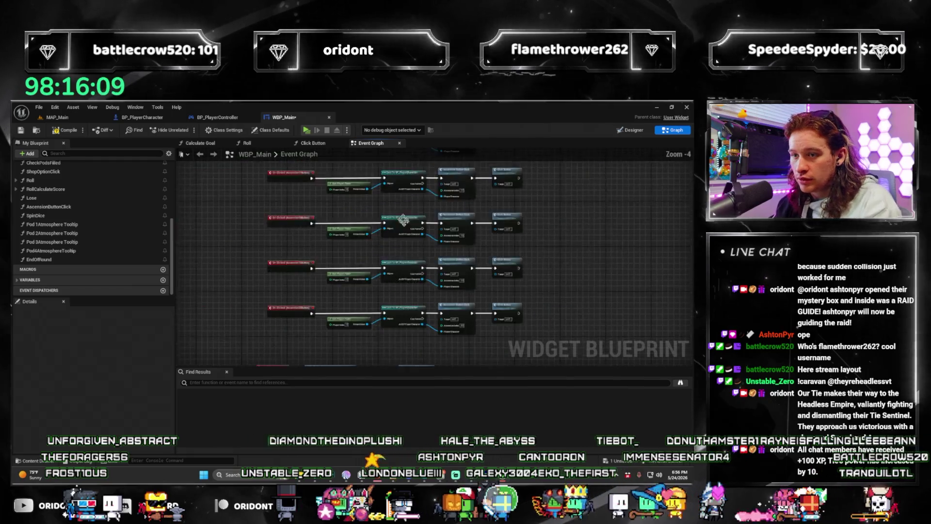
pyautogui.scroll(3, 362, 298)
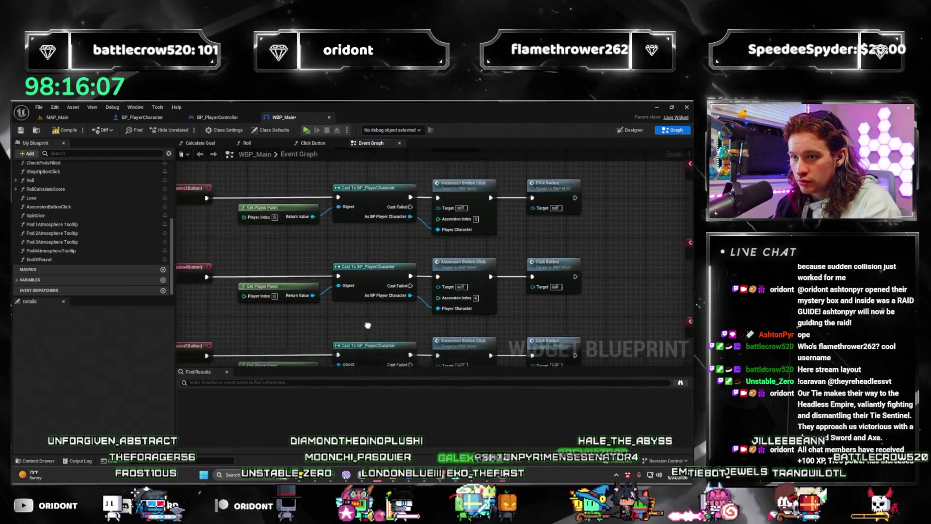
pyautogui.moveTo(362, 299); pyautogui.dragTo(364, 285)
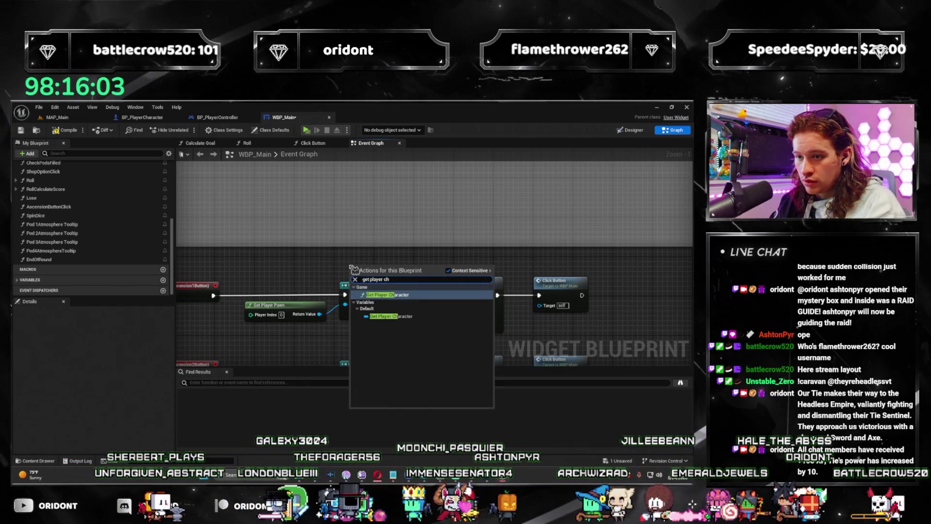
pyautogui.moveTo(354, 270); pyautogui.dragTo(352, 257)
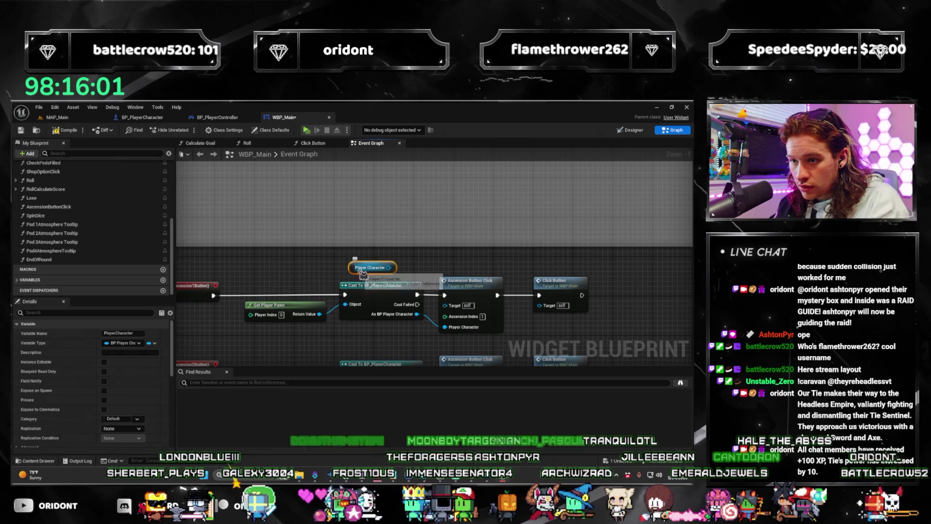
pyautogui.moveTo(351, 275)
pyautogui.mouseDown()
pyautogui.moveTo(344, 279)
pyautogui.moveTo(412, 301)
pyautogui.moveTo(444, 327)
pyautogui.moveTo(432, 226)
pyautogui.mouseUp()
pyautogui.moveTo(224, 181)
pyautogui.mouseDown()
pyautogui.moveTo(402, 250)
pyautogui.moveTo(423, 286)
pyautogui.moveTo(416, 348)
pyautogui.moveTo(437, 222)
pyautogui.mouseUp()
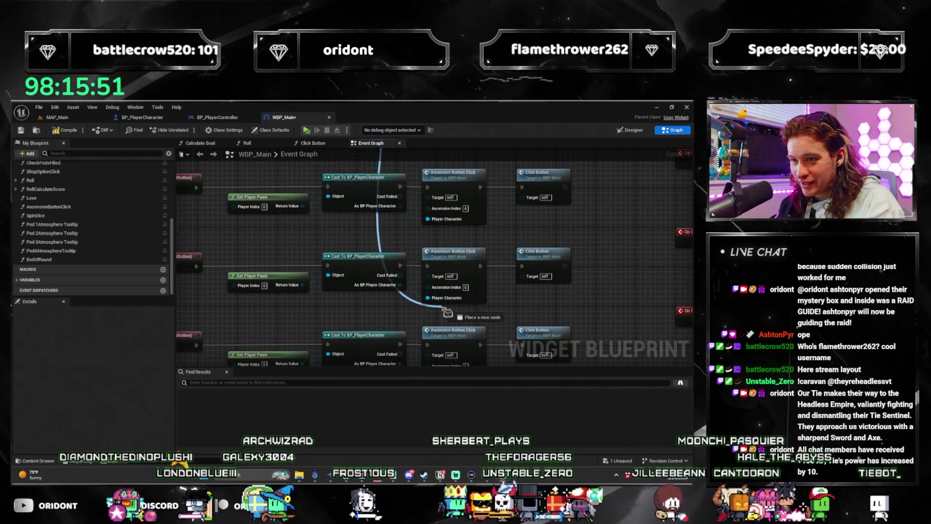
pyautogui.moveTo(447, 314); pyautogui.dragTo(463, 303)
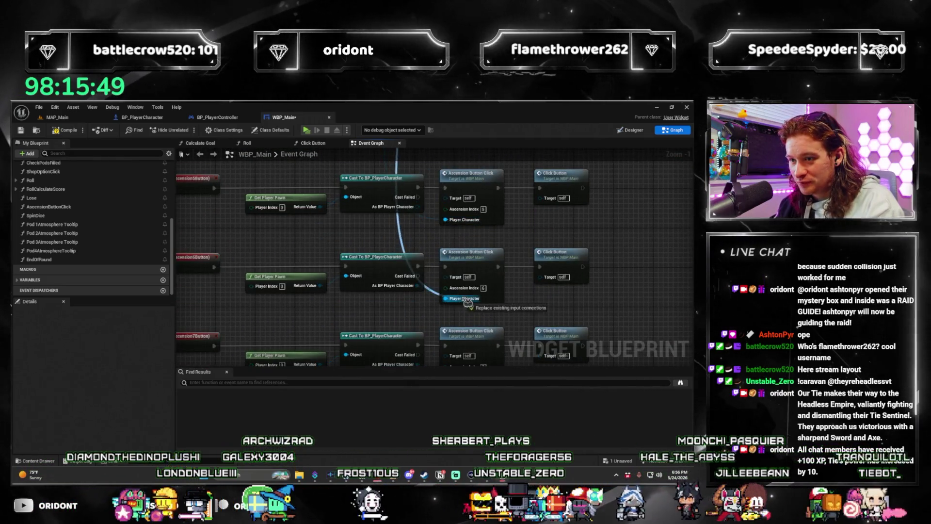
pyautogui.moveTo(417, 364)
pyautogui.mouseDown()
pyautogui.moveTo(453, 349)
pyautogui.moveTo(472, 308)
pyautogui.moveTo(465, 233)
pyautogui.mouseUp()
pyautogui.moveTo(460, 313)
pyautogui.mouseDown()
pyautogui.moveTo(482, 248)
pyautogui.moveTo(463, 189)
pyautogui.moveTo(443, 195)
pyautogui.mouseUp()
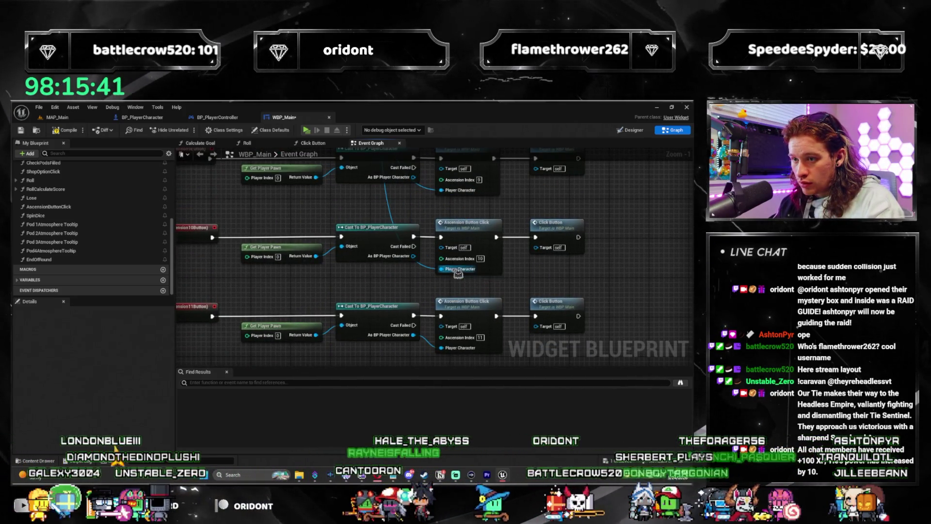
# Step: Wire Player Character into the index-15, 16 and 20 nodes, then select the leftover cast nodes
pyautogui.moveTo(455, 352); pyautogui.dragTo(454, 275)
pyautogui.moveTo(451, 352); pyautogui.dragTo(451, 249)
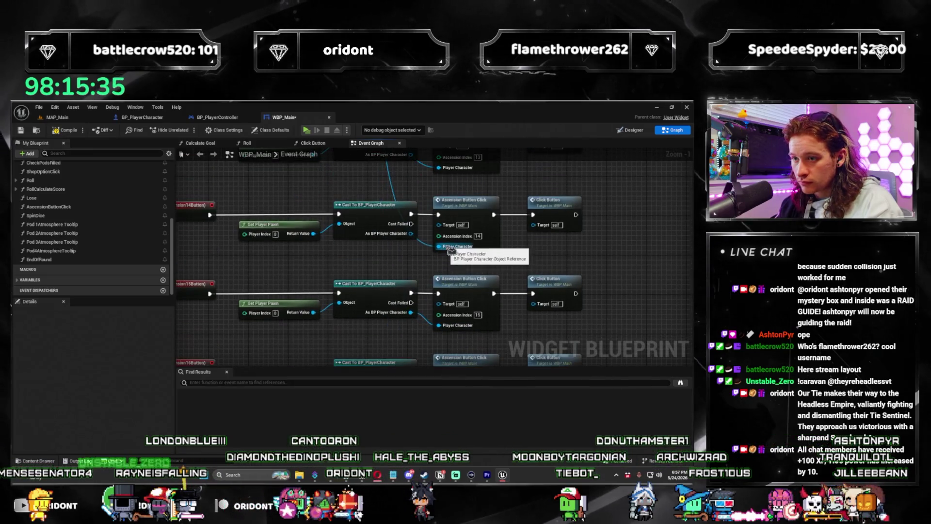
pyautogui.moveTo(457, 334); pyautogui.dragTo(458, 334)
pyautogui.moveTo(457, 335); pyautogui.dragTo(465, 217)
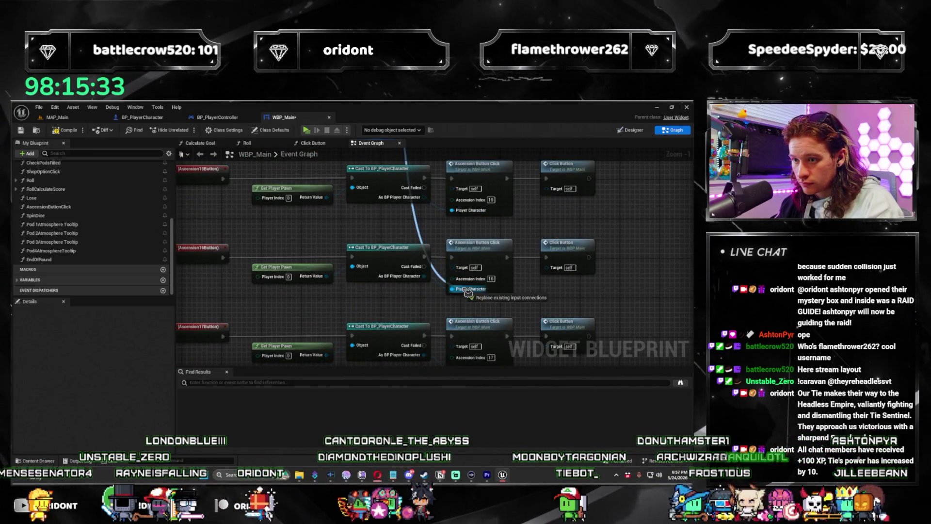
pyautogui.moveTo(467, 293); pyautogui.dragTo(466, 345)
pyautogui.moveTo(466, 306)
pyautogui.mouseDown()
pyautogui.moveTo(473, 310)
pyautogui.moveTo(463, 320)
pyautogui.moveTo(468, 245)
pyautogui.moveTo(469, 327)
pyautogui.mouseUp()
pyautogui.scroll(-2, 469, 326)
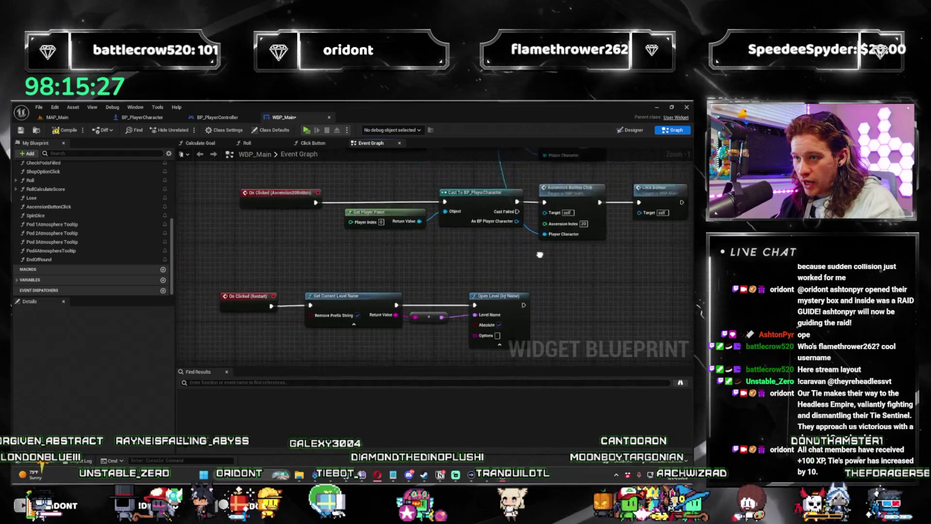
pyautogui.moveTo(414, 233)
pyautogui.mouseDown()
pyautogui.moveTo(387, 119)
pyautogui.moveTo(381, 301)
pyautogui.moveTo(351, 254)
pyautogui.moveTo(364, 260)
pyautogui.moveTo(321, 297)
pyautogui.mouseUp()
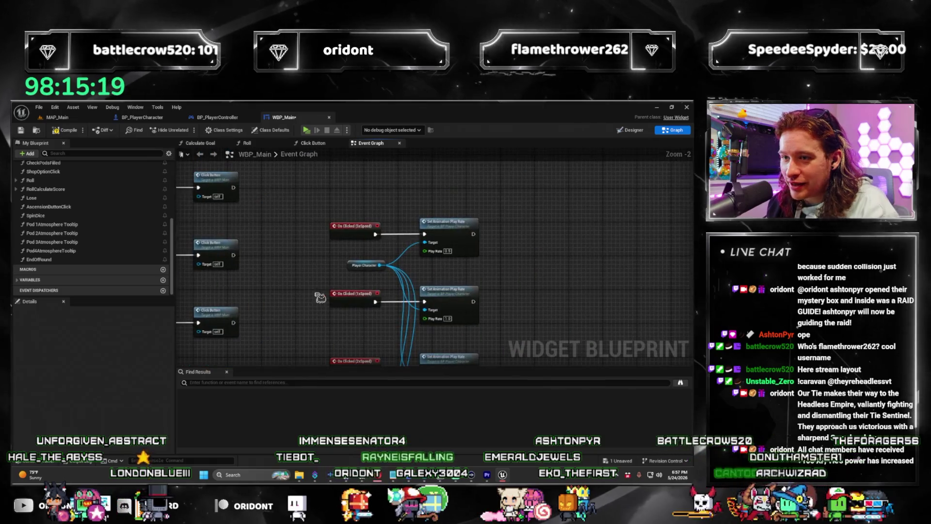
# Step: Wire the Ascension1Button and Ascension2Button On Clicked exec pins into their Ascension Button Click nodes
pyautogui.scroll(-3, 458, 195)
pyautogui.moveTo(456, 195)
pyautogui.mouseDown()
pyautogui.moveTo(437, 339)
pyautogui.moveTo(388, 363)
pyautogui.moveTo(358, 243)
pyautogui.mouseUp()
pyautogui.scroll(3, 352, 310)
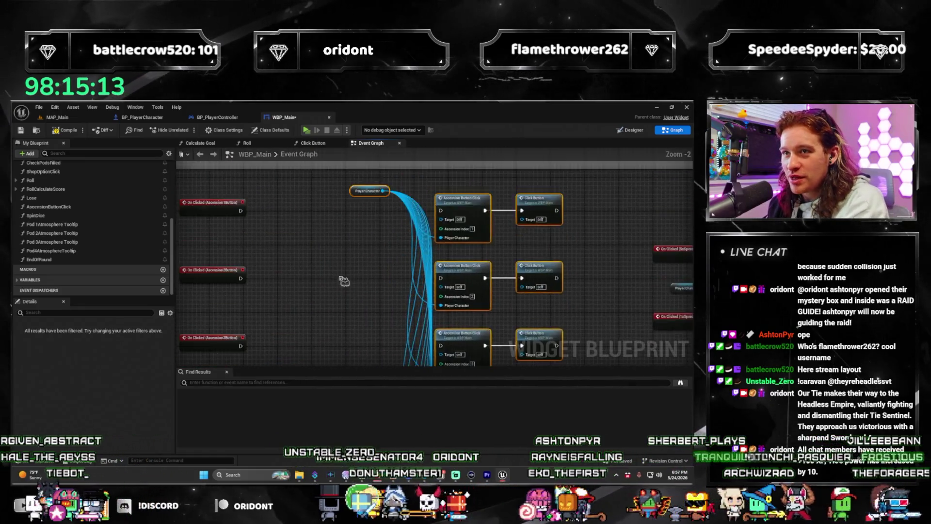
pyautogui.moveTo(344, 281); pyautogui.dragTo(396, 327)
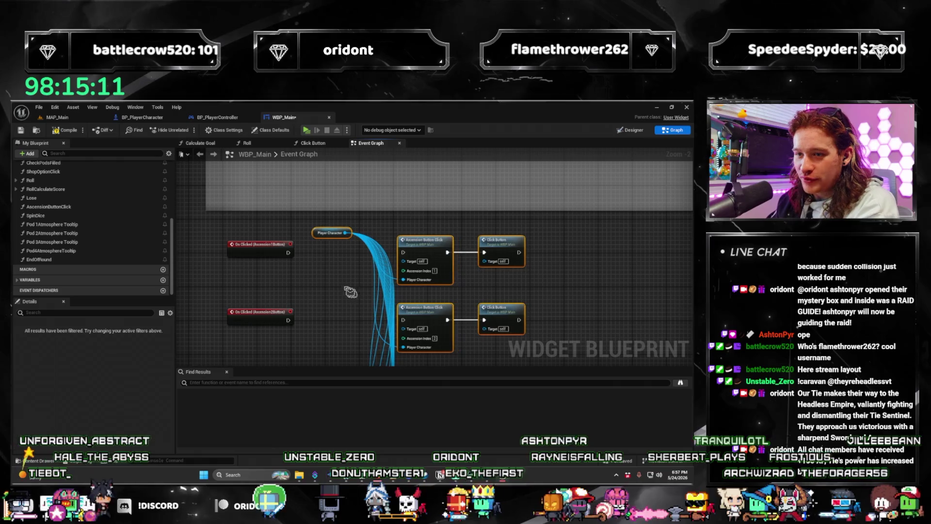
pyautogui.moveTo(288, 252); pyautogui.dragTo(395, 252)
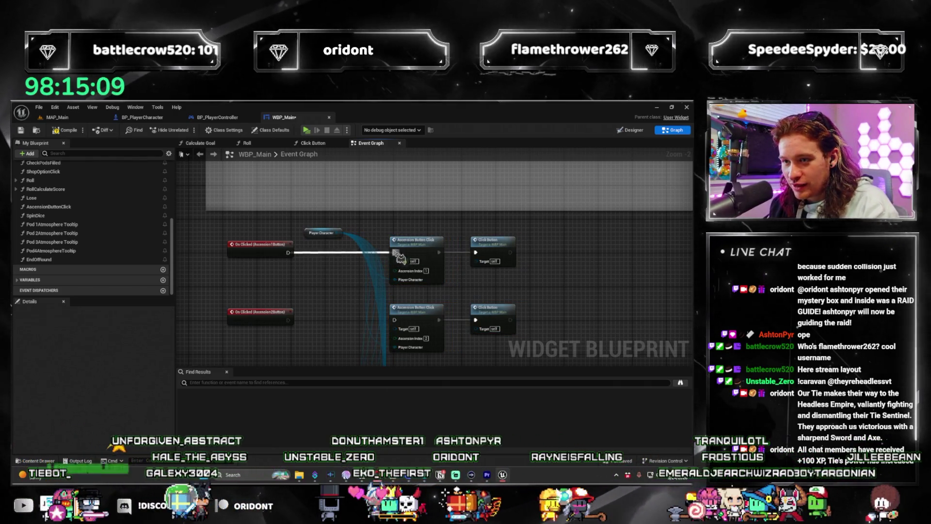
pyautogui.moveTo(394, 320); pyautogui.dragTo(290, 320)
pyautogui.scroll(-2, 293, 320)
pyautogui.scroll(3, 409, 252)
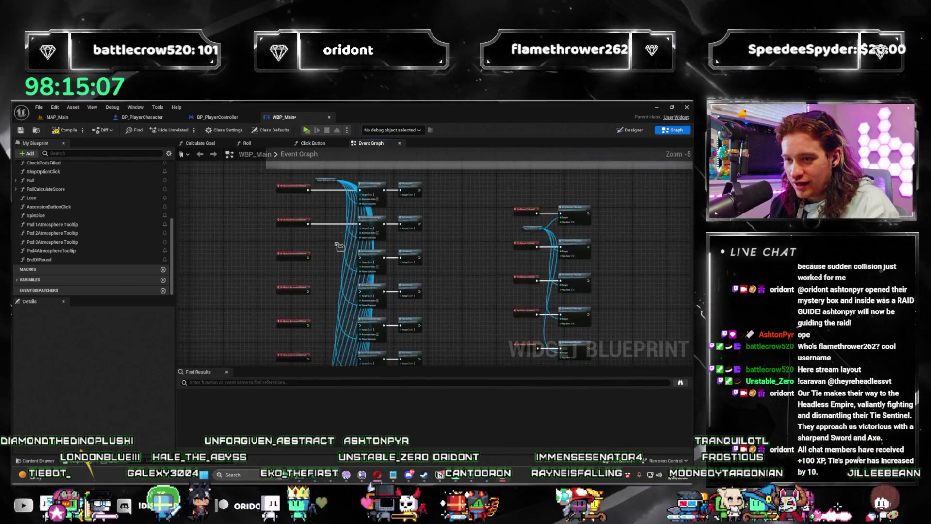
# Step: Link the Ascension3 through Ascension9 click events to their Ascension Button Click nodes
pyautogui.moveTo(409, 252)
pyautogui.mouseDown()
pyautogui.moveTo(293, 257)
pyautogui.moveTo(411, 257)
pyautogui.mouseUp()
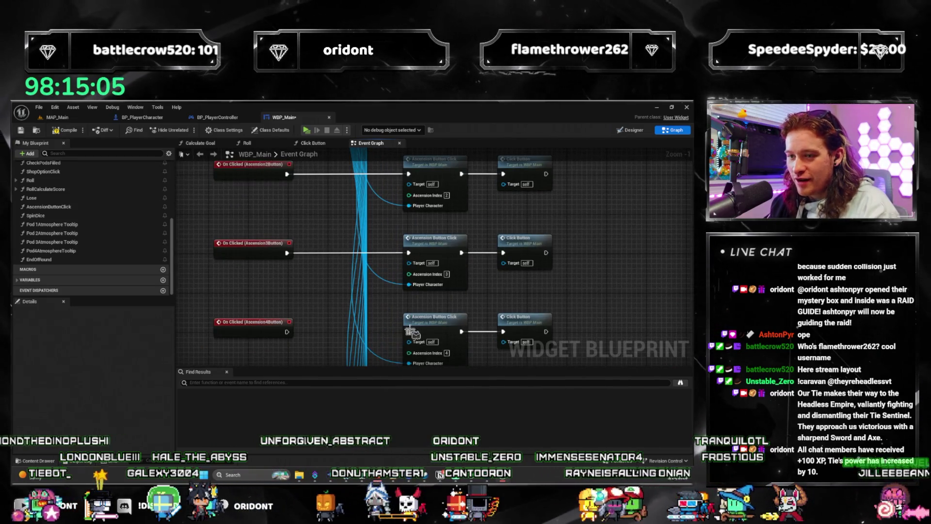
pyautogui.moveTo(293, 339); pyautogui.dragTo(359, 251)
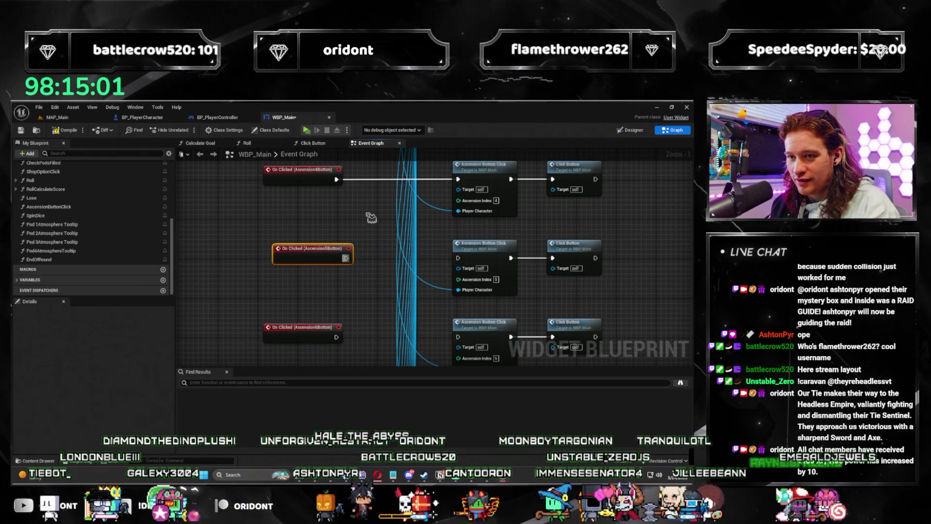
pyautogui.moveTo(335, 259); pyautogui.dragTo(457, 258)
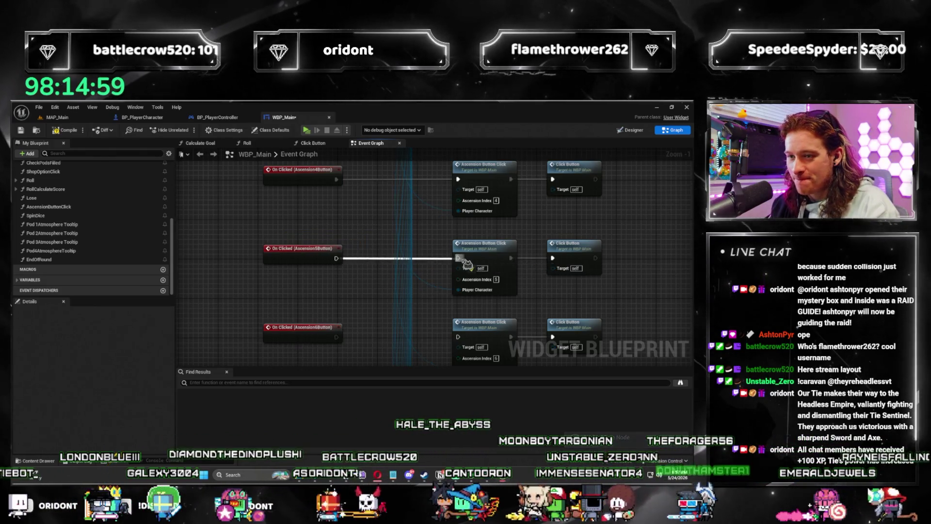
pyautogui.moveTo(433, 309); pyautogui.dragTo(434, 260)
pyautogui.moveTo(345, 297)
pyautogui.mouseDown()
pyautogui.moveTo(356, 260)
pyautogui.moveTo(470, 252)
pyautogui.mouseUp()
pyautogui.moveTo(444, 289); pyautogui.dragTo(425, 218)
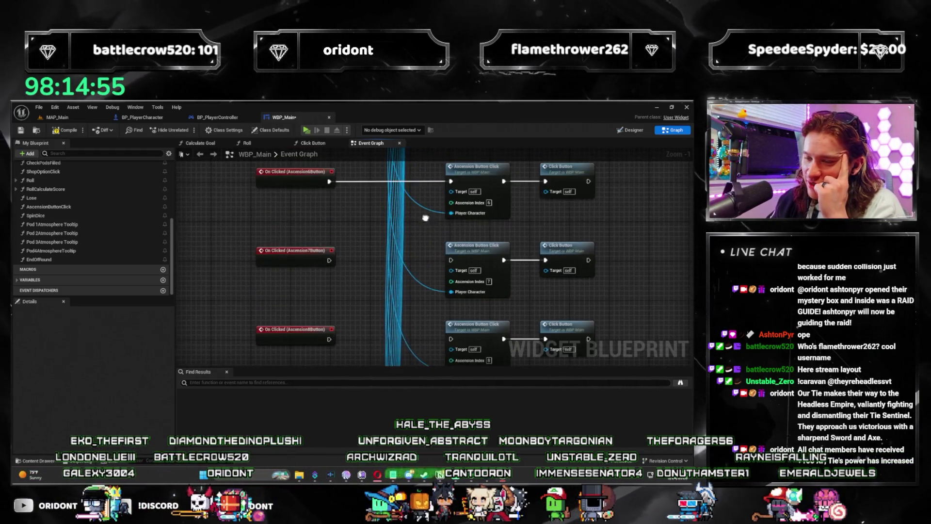
pyautogui.moveTo(450, 258)
pyautogui.mouseDown()
pyautogui.moveTo(329, 260)
pyautogui.moveTo(297, 218)
pyautogui.mouseUp()
pyautogui.moveTo(287, 271)
pyautogui.mouseDown()
pyautogui.moveTo(451, 280)
pyautogui.moveTo(409, 271)
pyautogui.mouseUp()
pyautogui.moveTo(411, 334); pyautogui.dragTo(421, 257)
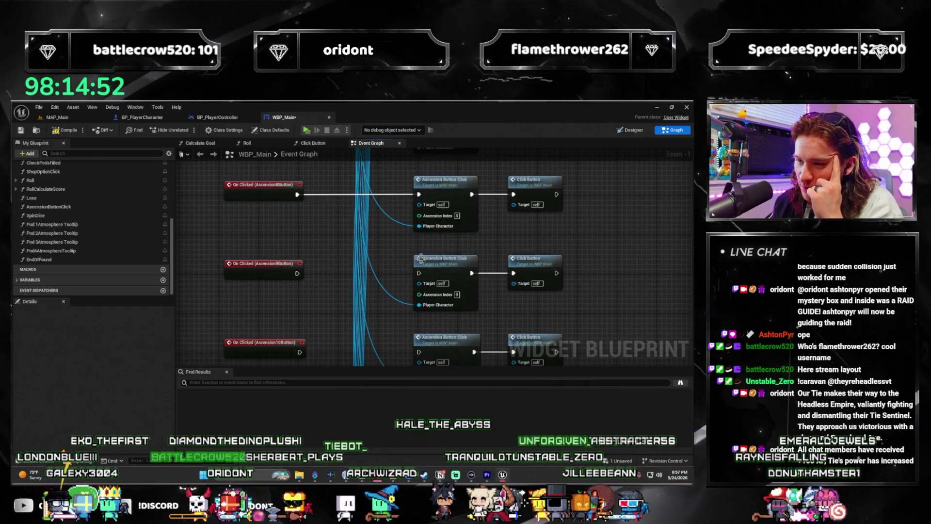
pyautogui.moveTo(301, 277); pyautogui.dragTo(301, 276)
pyautogui.moveTo(336, 287); pyautogui.dragTo(365, 233)
# Step: Undo an accidental move of the Ascension10 event, then link Ascension10 through Ascension14
pyautogui.moveTo(333, 295)
pyautogui.mouseDown()
pyautogui.moveTo(436, 296)
pyautogui.moveTo(348, 307)
pyautogui.mouseUp()
pyautogui.click(373, 255)
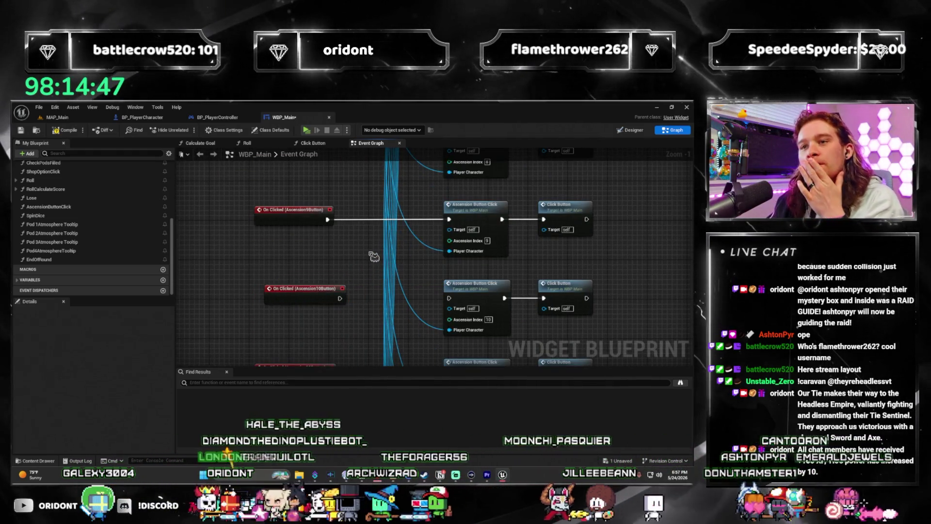
pyautogui.hotkey('ctrl', 'z')
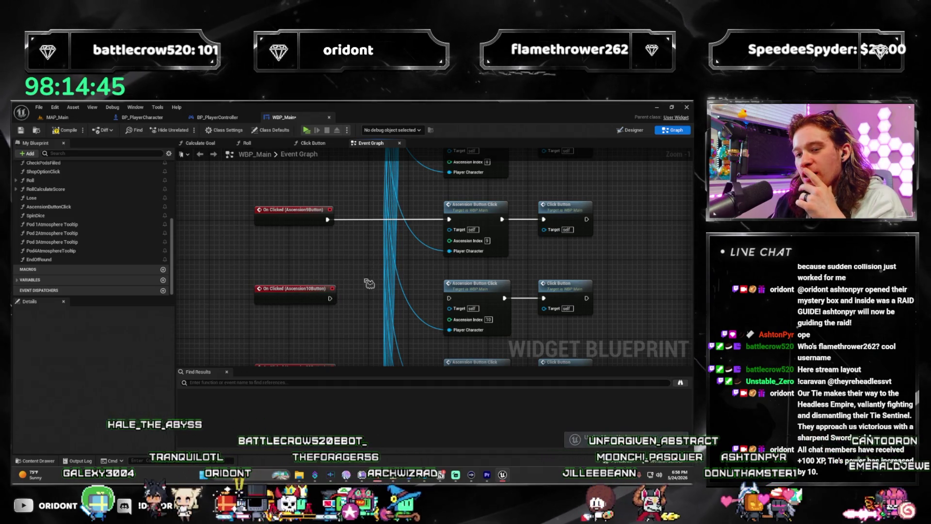
pyautogui.moveTo(361, 294)
pyautogui.mouseDown()
pyautogui.moveTo(357, 266)
pyautogui.moveTo(328, 269)
pyautogui.mouseUp()
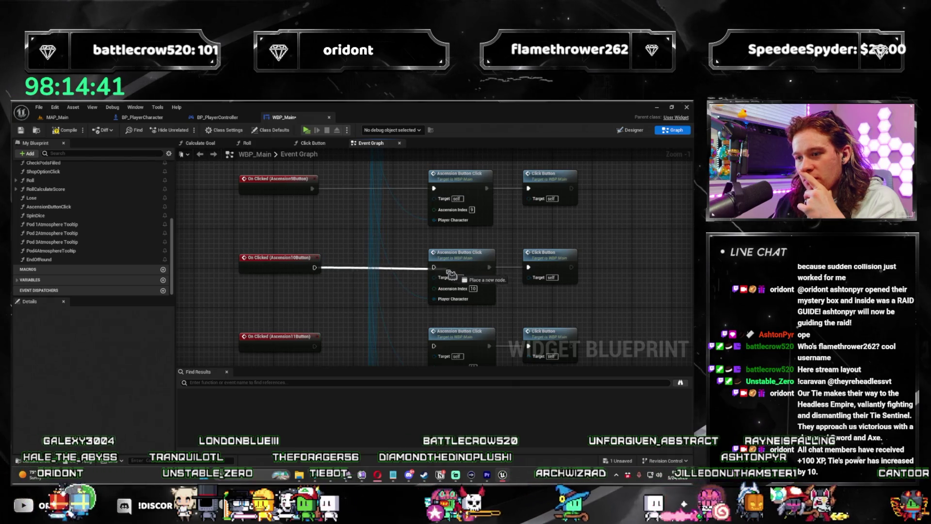
pyautogui.moveTo(442, 341)
pyautogui.mouseDown()
pyautogui.moveTo(421, 261)
pyautogui.moveTo(294, 264)
pyautogui.moveTo(311, 267)
pyautogui.mouseUp()
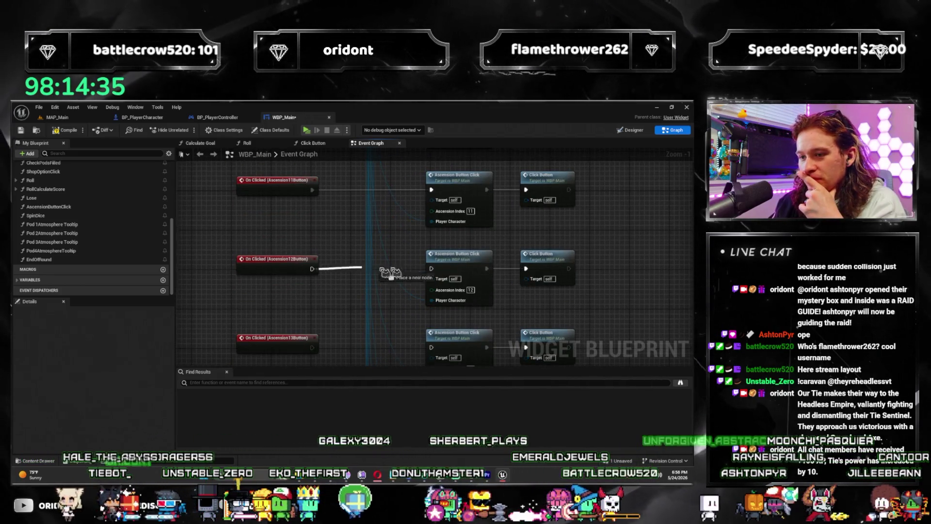
pyautogui.moveTo(434, 275); pyautogui.dragTo(432, 270)
pyautogui.moveTo(426, 274); pyautogui.dragTo(417, 202)
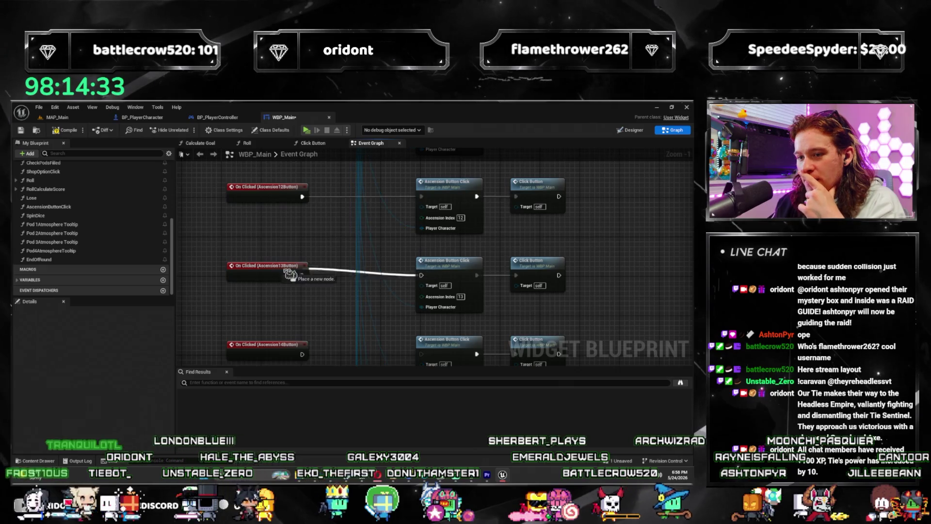
pyautogui.moveTo(302, 279); pyautogui.dragTo(302, 276)
pyautogui.moveTo(298, 353); pyautogui.dragTo(296, 290)
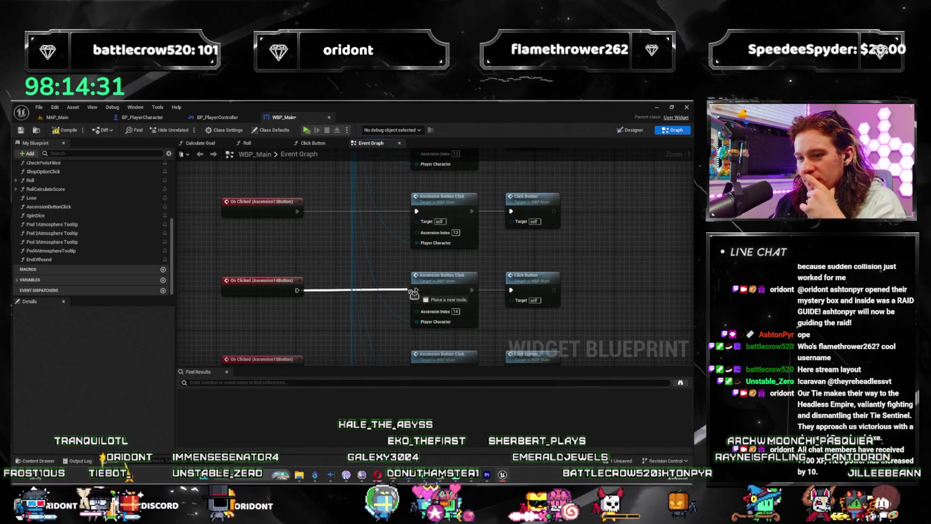
pyautogui.moveTo(399, 317); pyautogui.dragTo(392, 234)
pyautogui.moveTo(410, 286); pyautogui.dragTo(293, 288)
# Step: Link the Ascension15 through Ascension20 click events to their Ascension Button Click nodes
pyautogui.moveTo(310, 291); pyautogui.dragTo(325, 177)
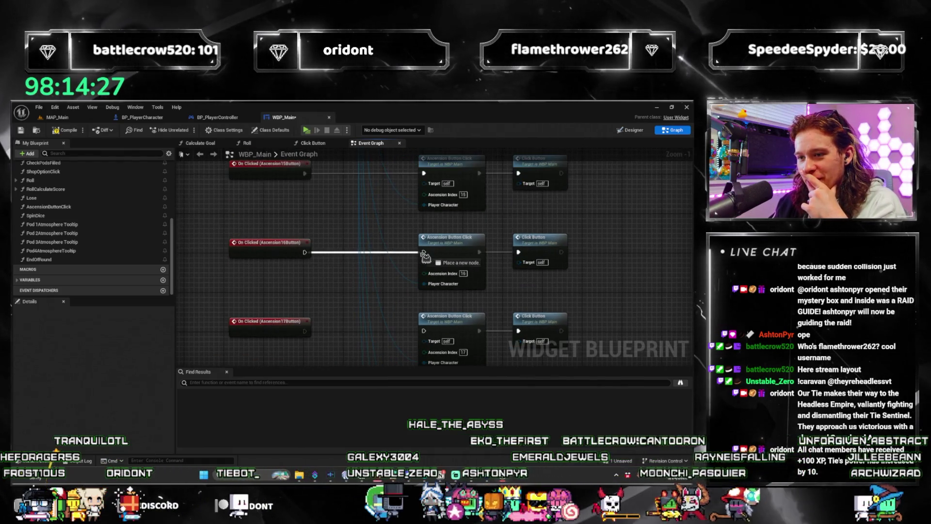
pyautogui.moveTo(422, 269); pyautogui.dragTo(426, 183)
pyautogui.moveTo(428, 245); pyautogui.dragTo(387, 252)
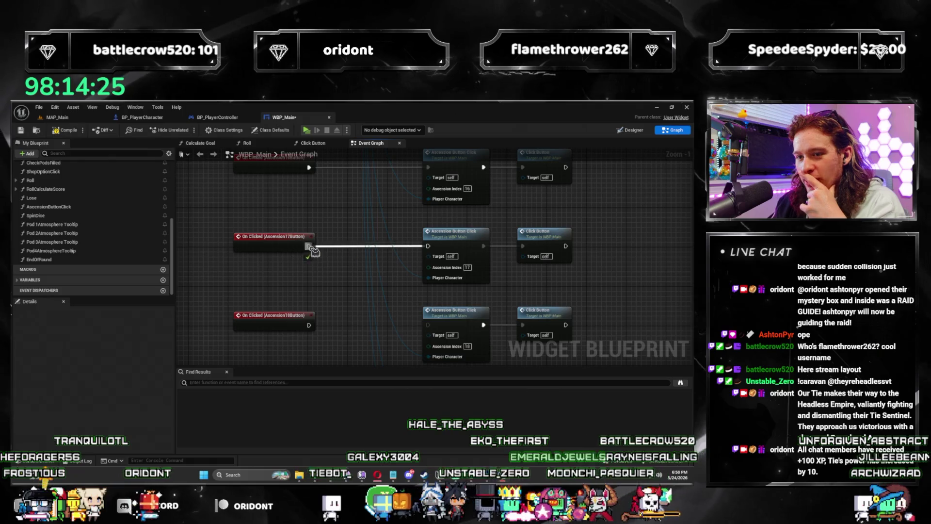
pyautogui.moveTo(313, 250); pyautogui.dragTo(310, 248)
pyautogui.moveTo(310, 291); pyautogui.dragTo(310, 250)
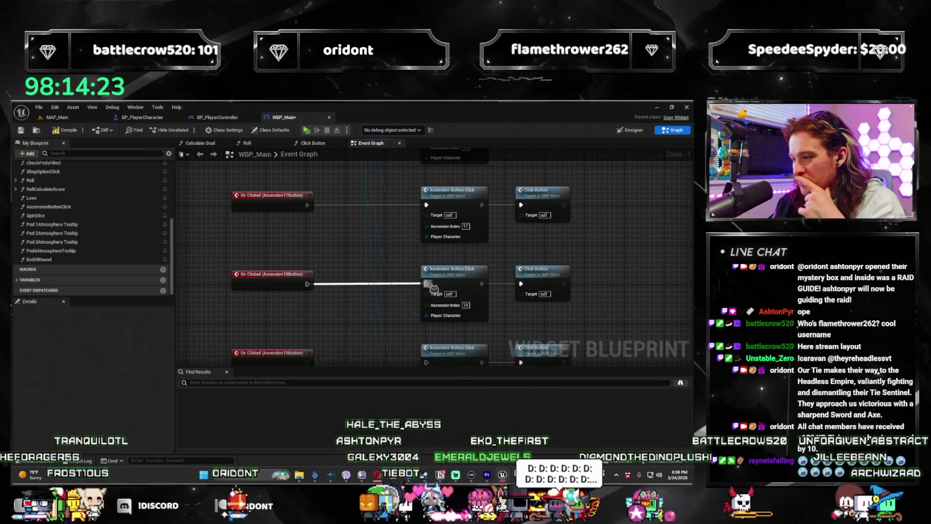
pyautogui.moveTo(410, 266); pyautogui.dragTo(347, 184)
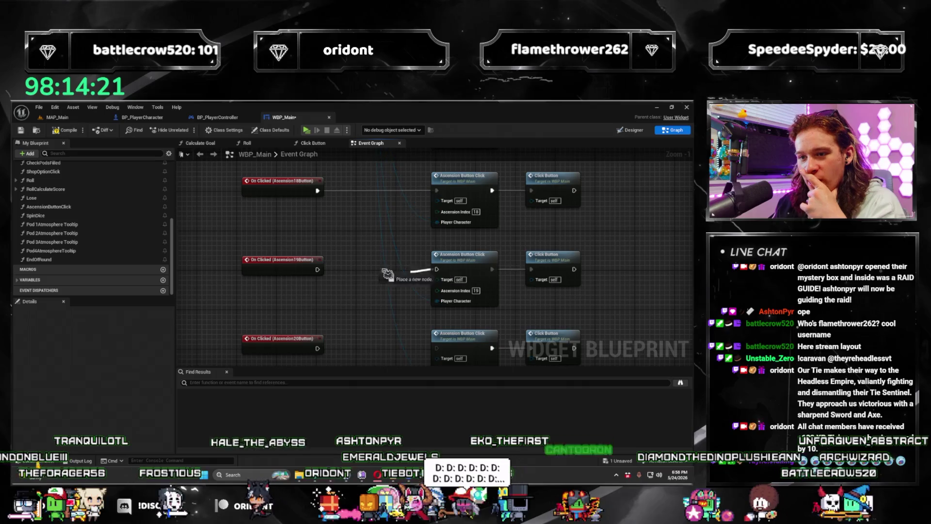
pyautogui.moveTo(320, 275); pyautogui.dragTo(318, 270)
pyautogui.moveTo(340, 310); pyautogui.dragTo(350, 243)
pyautogui.moveTo(329, 281); pyautogui.dragTo(442, 285)
pyautogui.moveTo(420, 243)
pyautogui.mouseDown()
pyautogui.moveTo(383, 204)
pyautogui.moveTo(370, 283)
pyautogui.mouseUp()
pyautogui.scroll(-3, 370, 283)
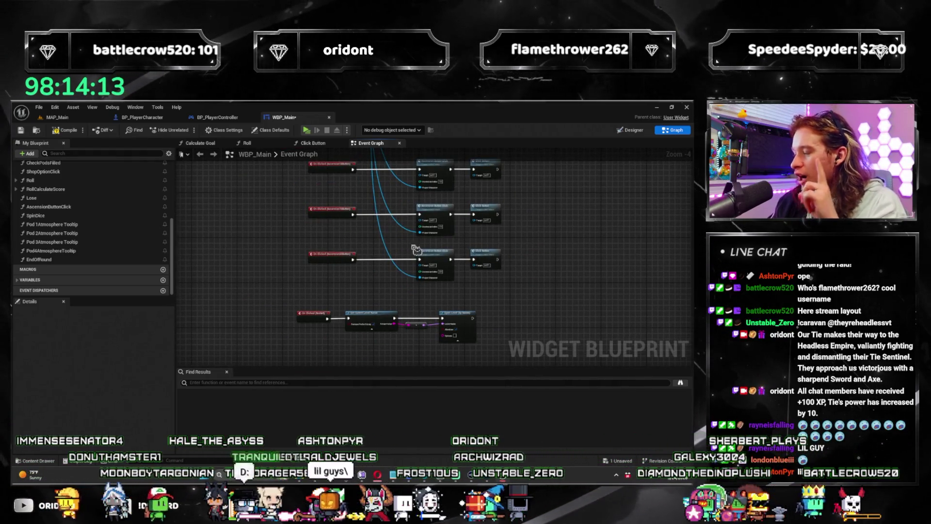
# Step: Review the ascension wiring, compile WBP_Main, and switch back to the MAP_Main level
pyautogui.scroll(-2, 389, 220)
pyautogui.moveTo(333, 233)
pyautogui.mouseDown()
pyautogui.moveTo(337, 245)
pyautogui.moveTo(339, 233)
pyautogui.mouseUp()
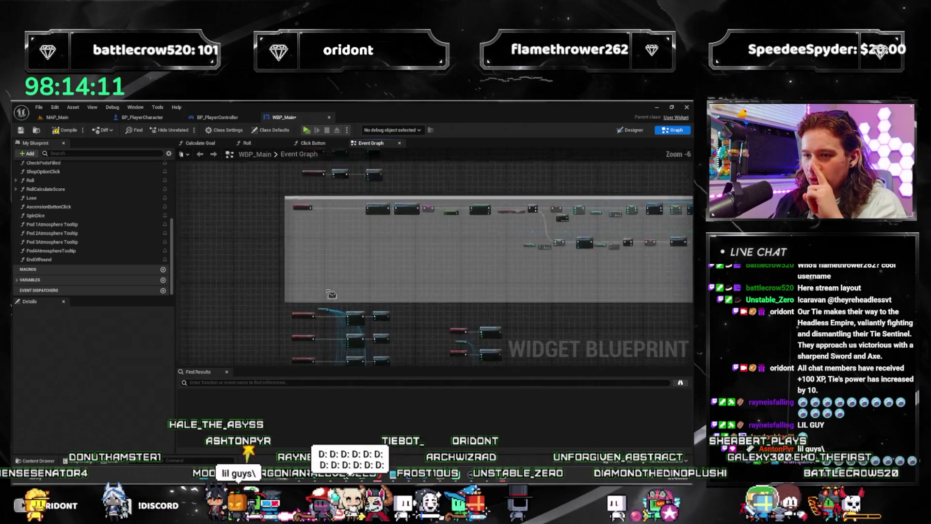
pyautogui.scroll(3, 347, 236)
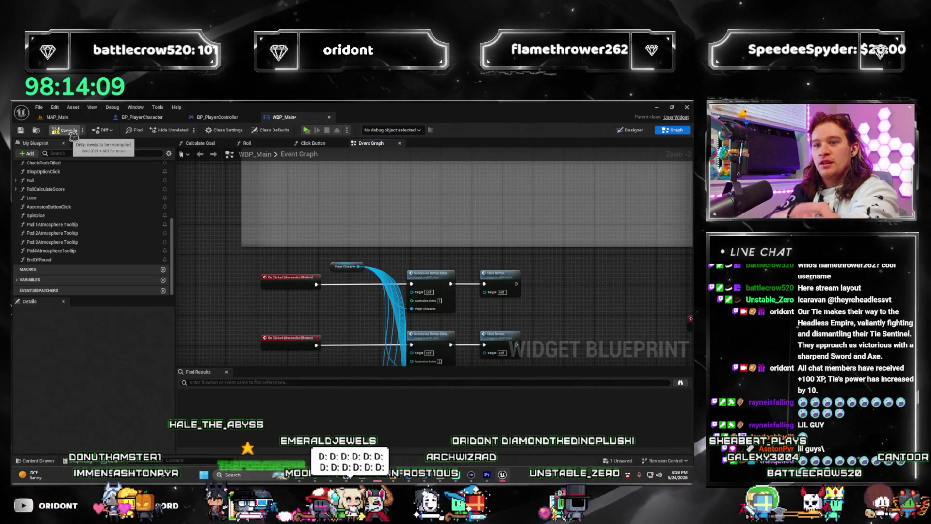
pyautogui.click(72, 134)
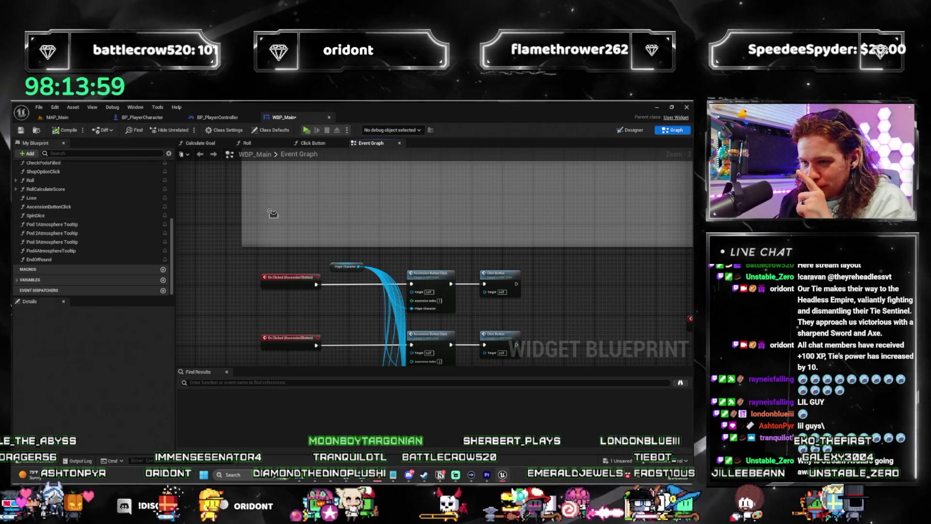
pyautogui.click(75, 119)
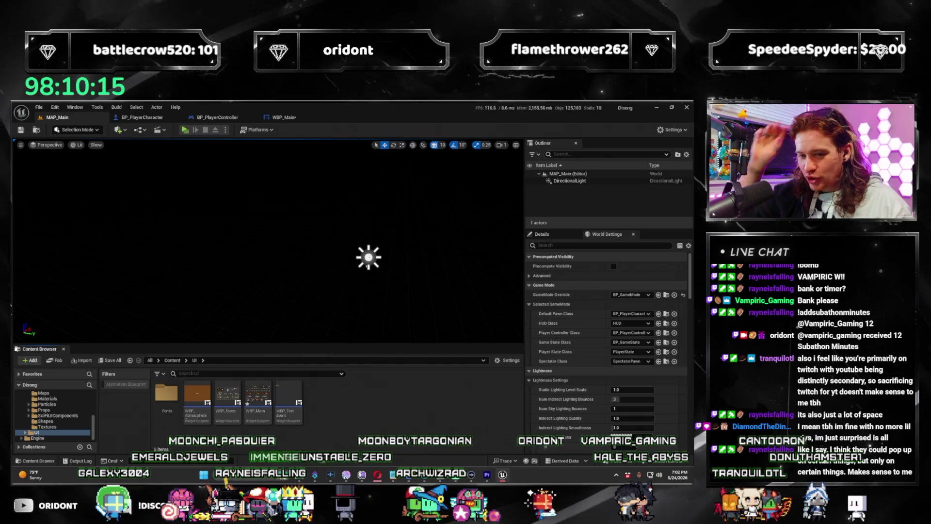
# Step: Playtest to round 2, buying an Atmosphere pack, taking a die and rolling, then reopen WBP_Main
pyautogui.click(192, 131)
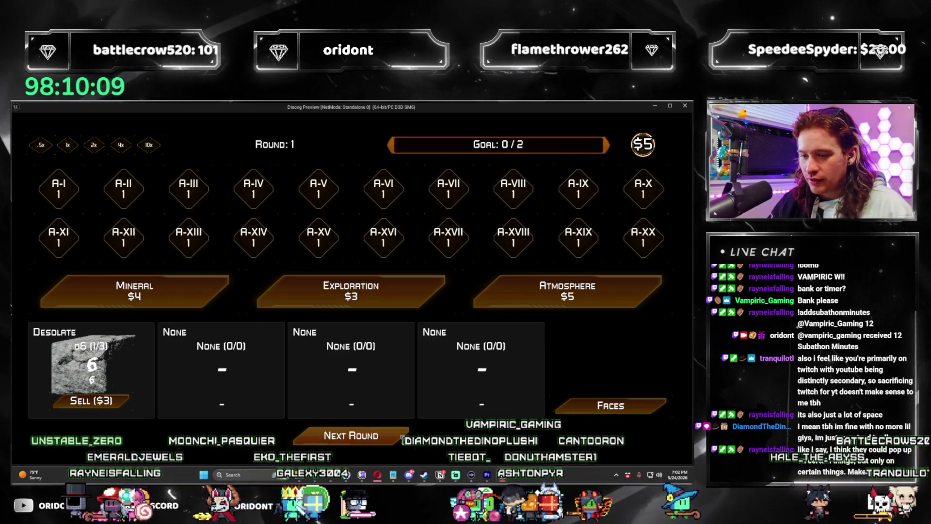
pyautogui.click(402, 436)
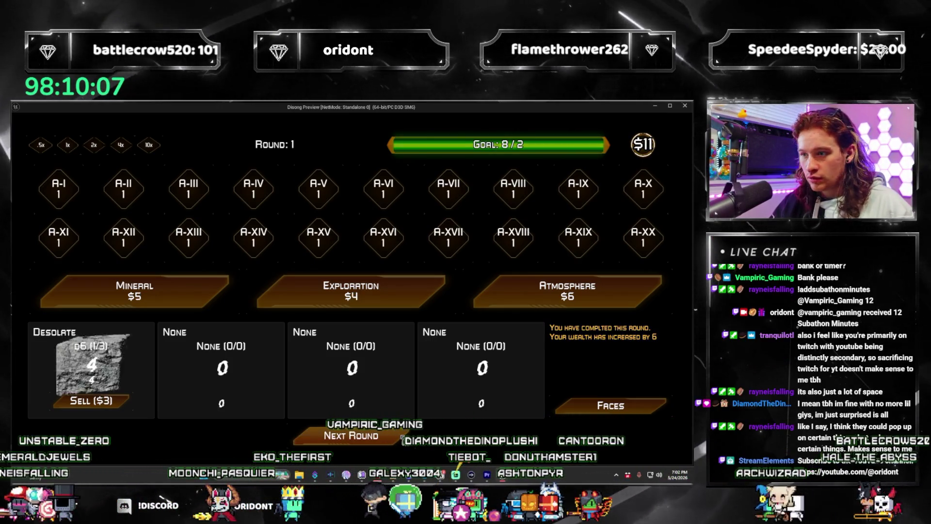
pyautogui.click(615, 293)
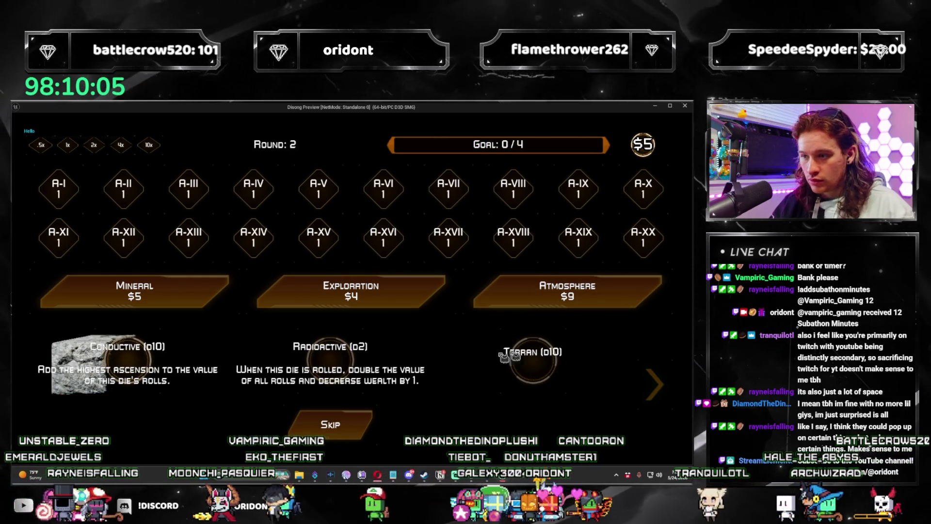
pyautogui.click(323, 367)
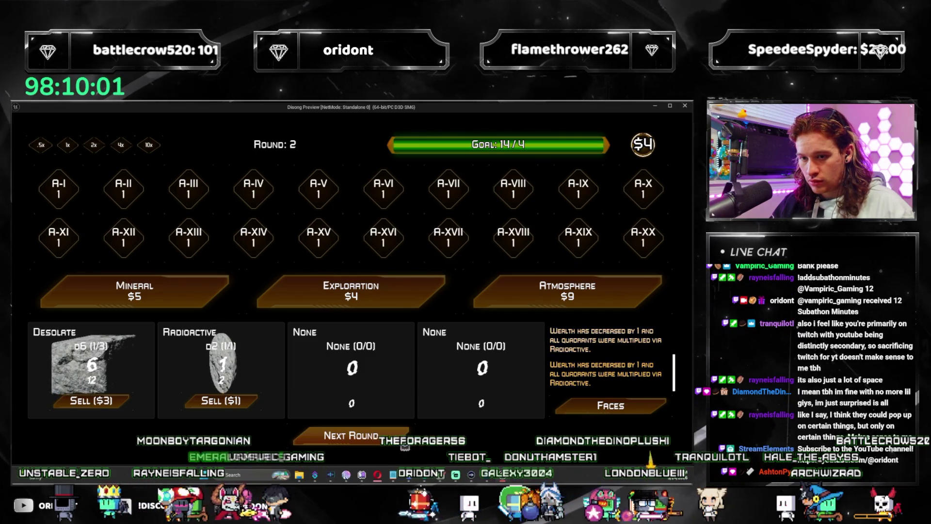
pyautogui.click(403, 444)
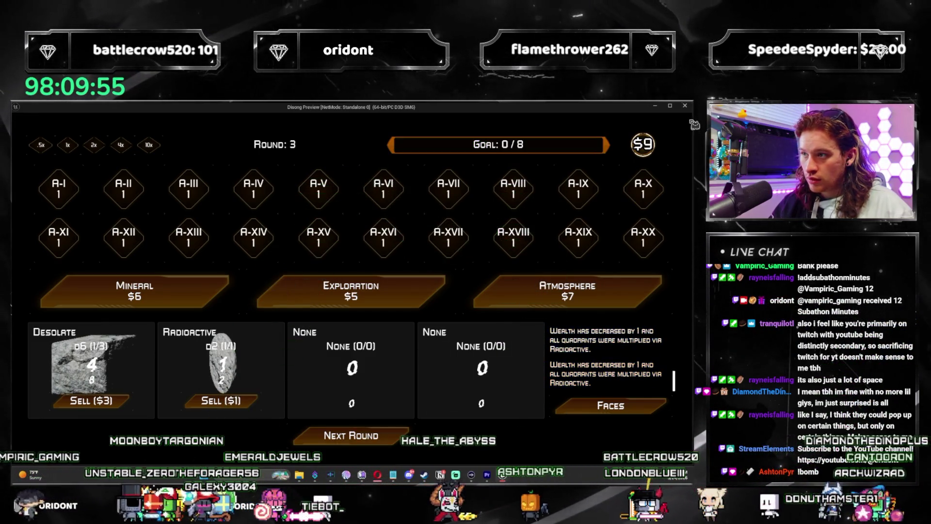
pyautogui.click(686, 105)
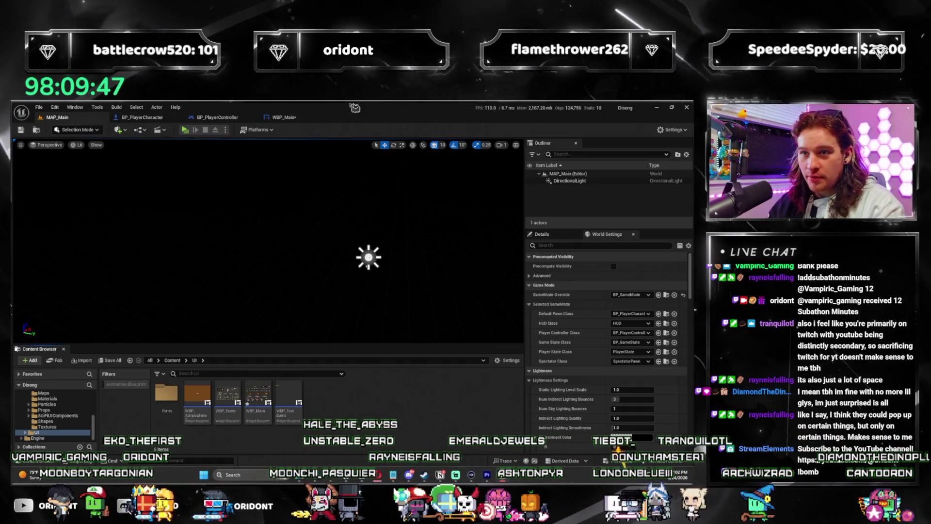
pyautogui.click(294, 118)
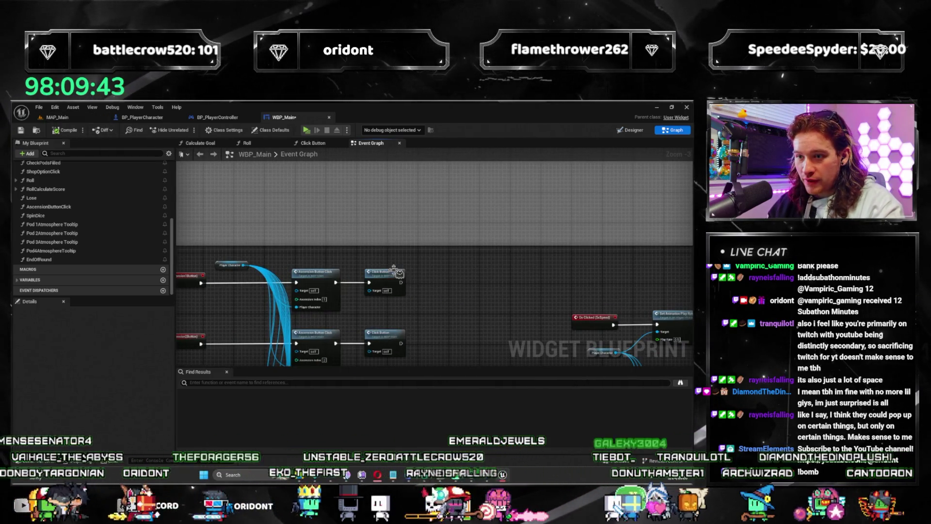
# Step: Set Click Button's Play Sound 2D to SFX_Hover, save WBP_Main, and return to MAP_Main
pyautogui.doubleClick(397, 272)
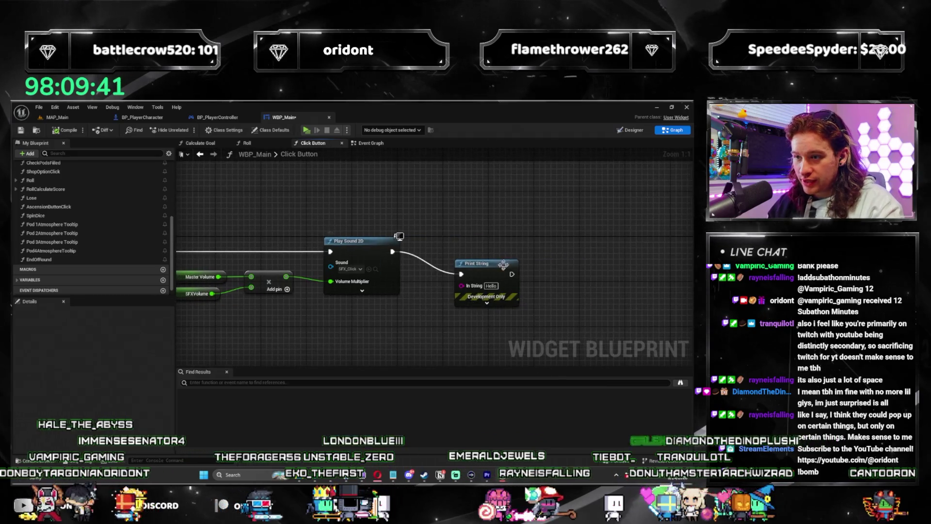
pyautogui.click(357, 270)
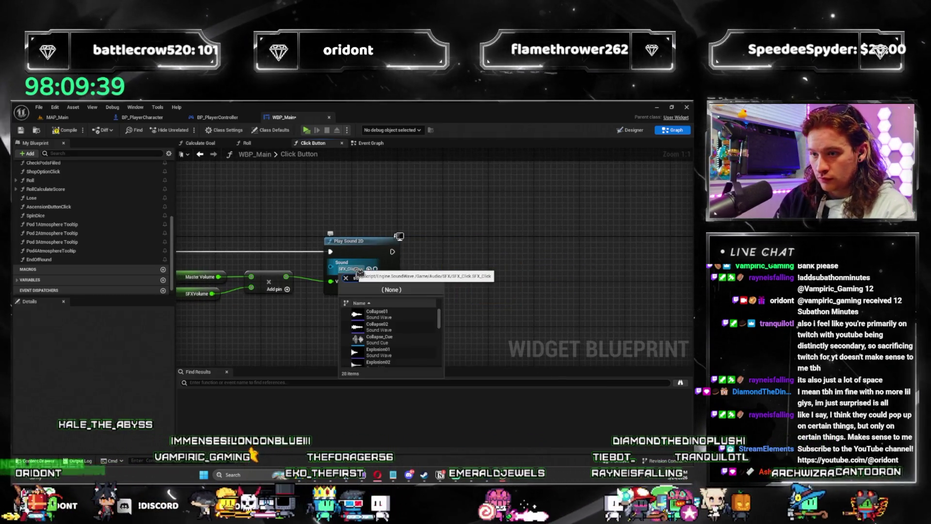
pyautogui.write('hover')
pyautogui.press('Return')
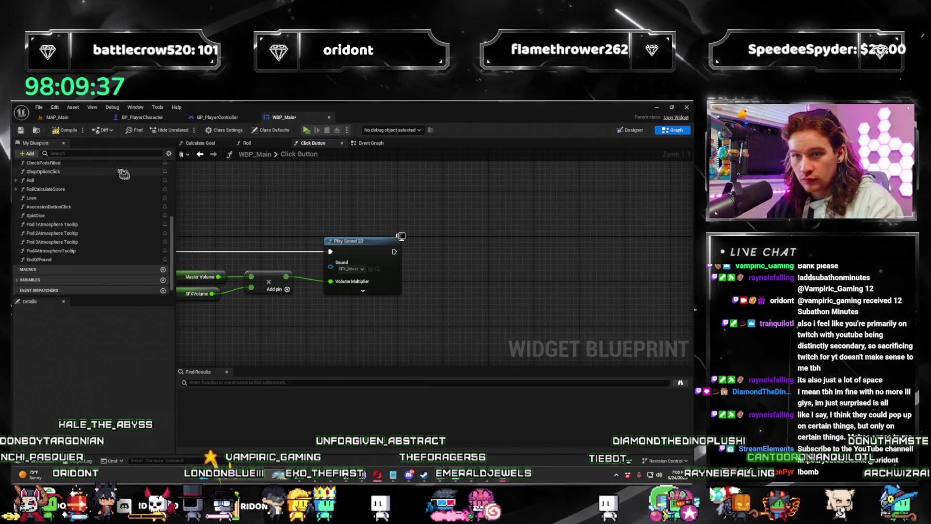
pyautogui.hotkey('ctrl', 's')
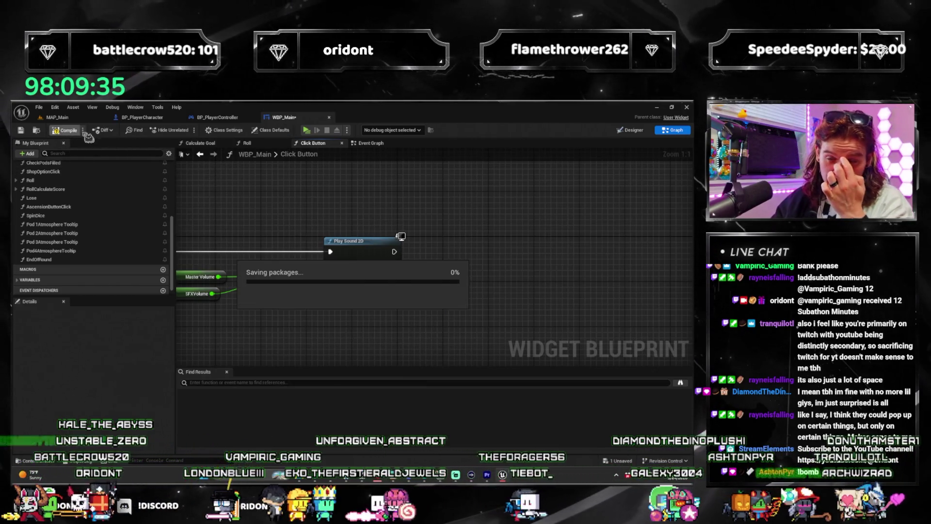
pyautogui.click(72, 118)
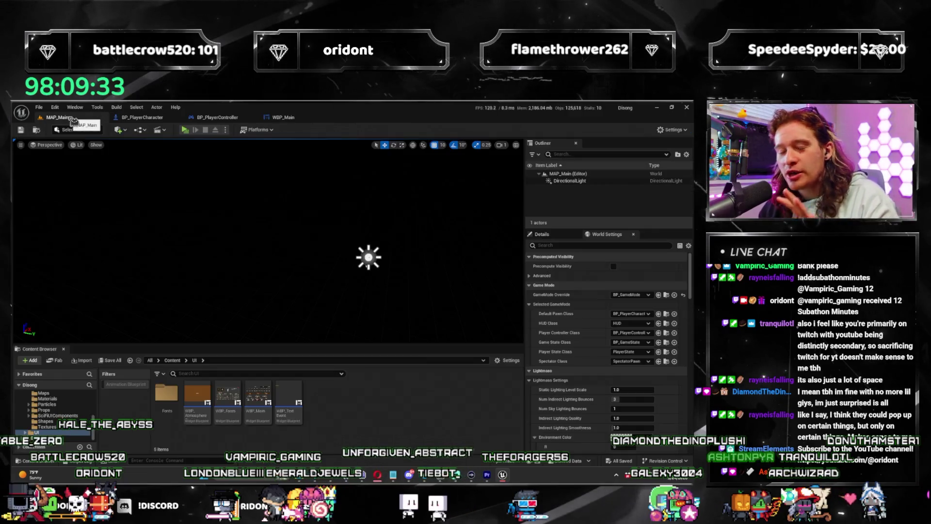
# Step: Launch the game preview, play rounds 1 and 2, and take the Unstable die
pyautogui.click(185, 130)
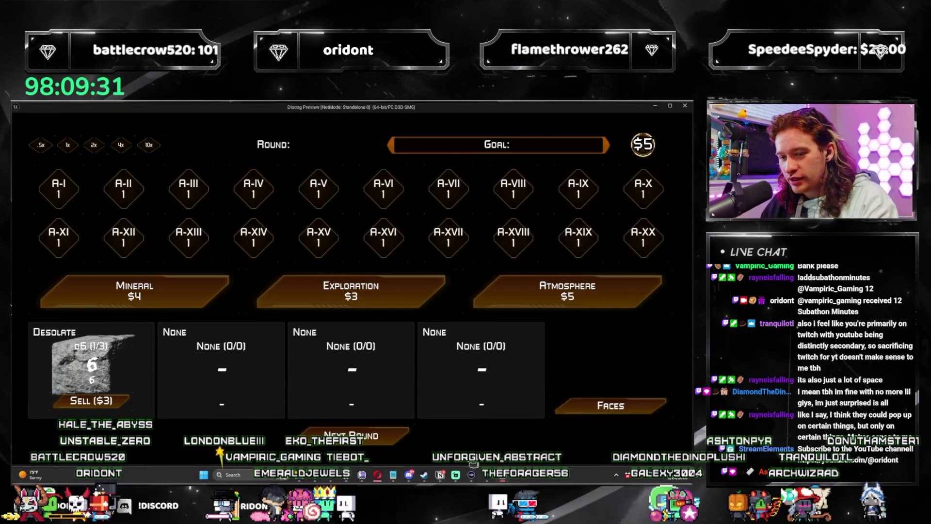
pyautogui.click(402, 441)
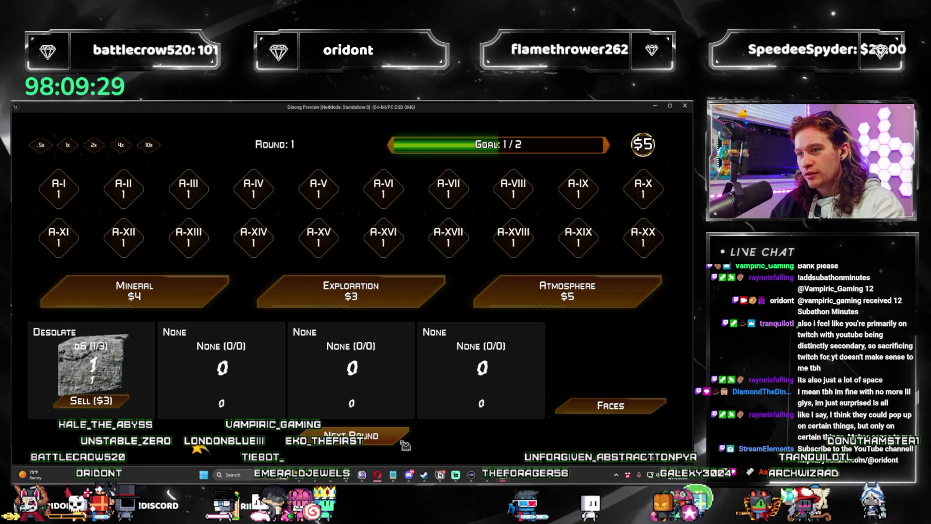
pyautogui.click(404, 442)
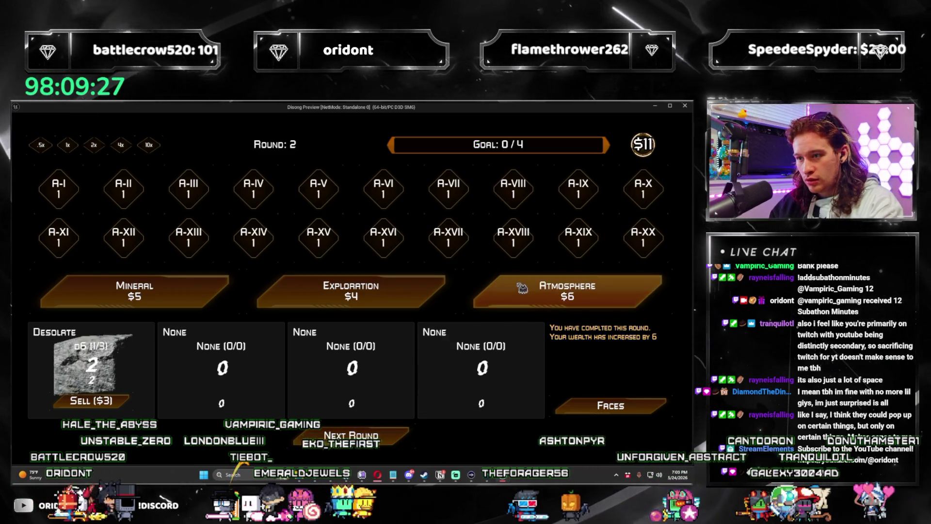
pyautogui.click(533, 361)
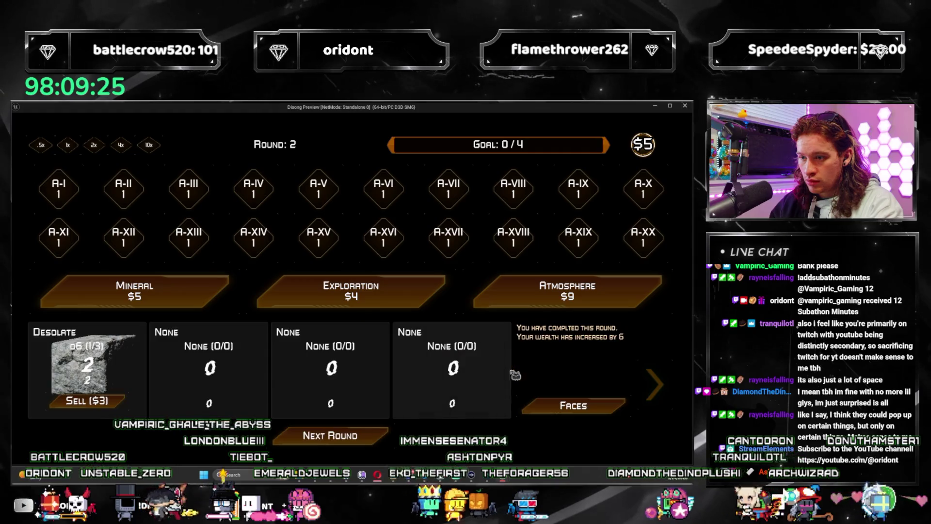
pyautogui.click(382, 441)
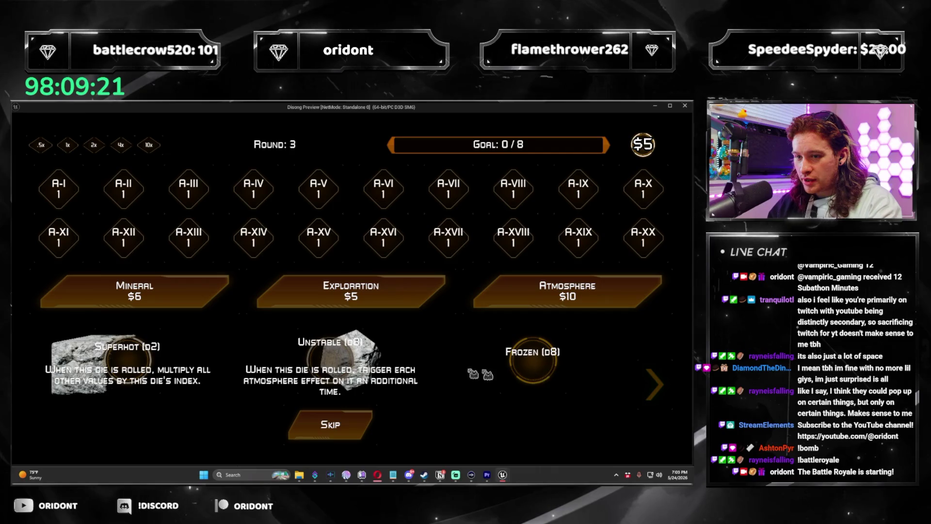
pyautogui.click(338, 362)
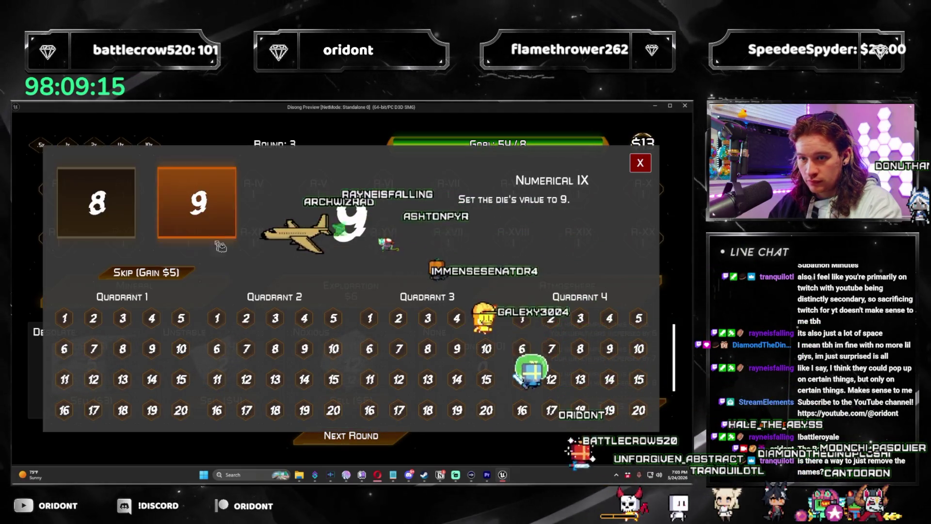
# Step: Start round 4, buy an Atmosphere pack, pick the Waning die and roll
pyautogui.click(388, 442)
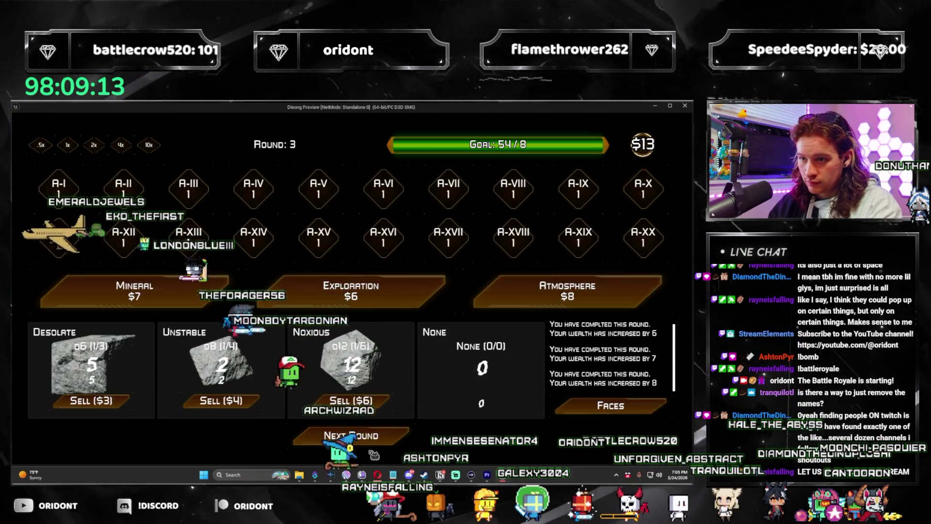
pyautogui.click(567, 291)
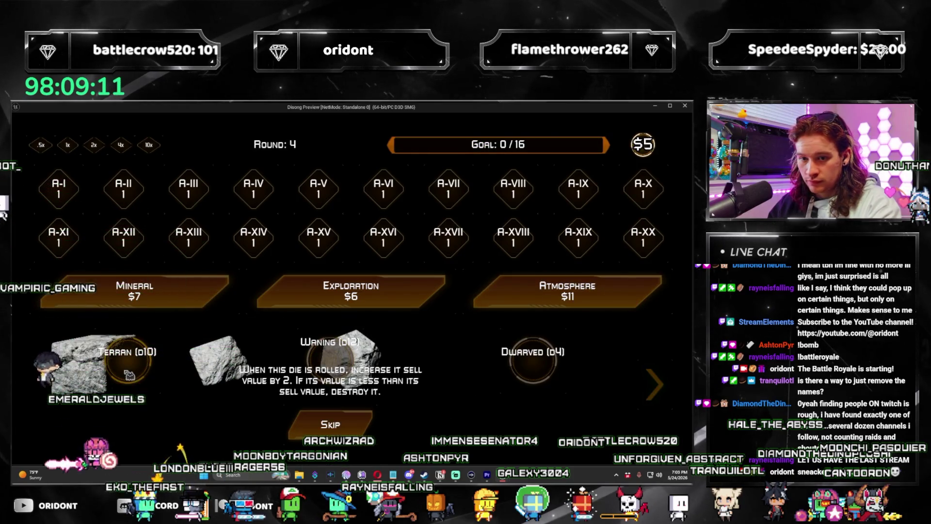
pyautogui.click(354, 371)
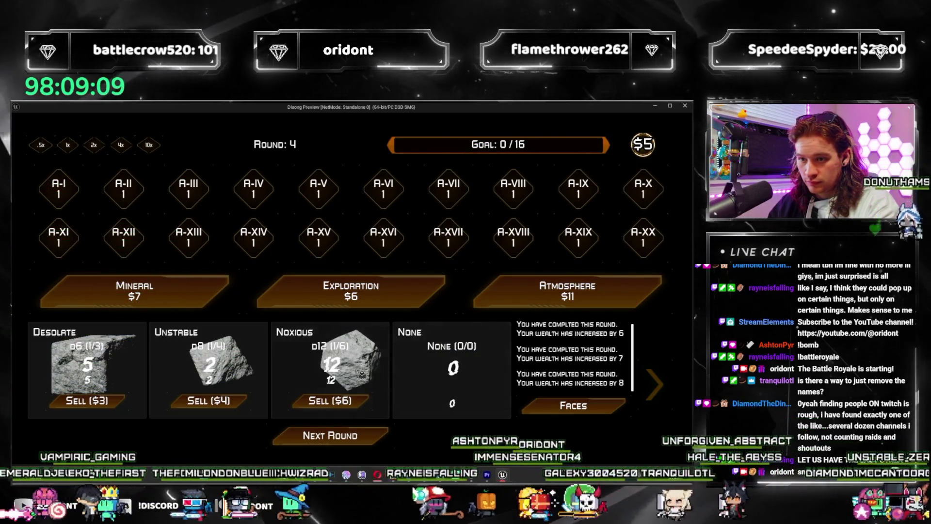
pyautogui.click(376, 434)
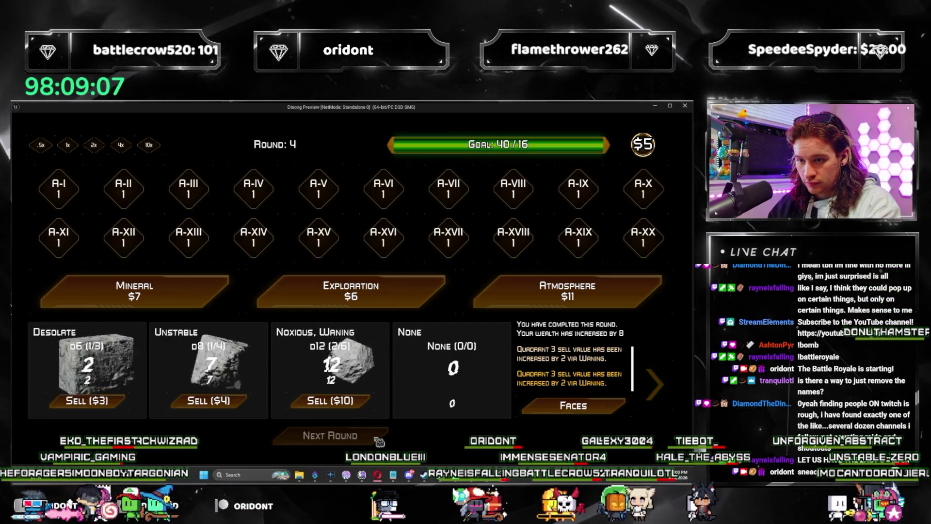
# Step: Advance to round 5, take the Terran die, roll, then close the preview
pyautogui.click(378, 439)
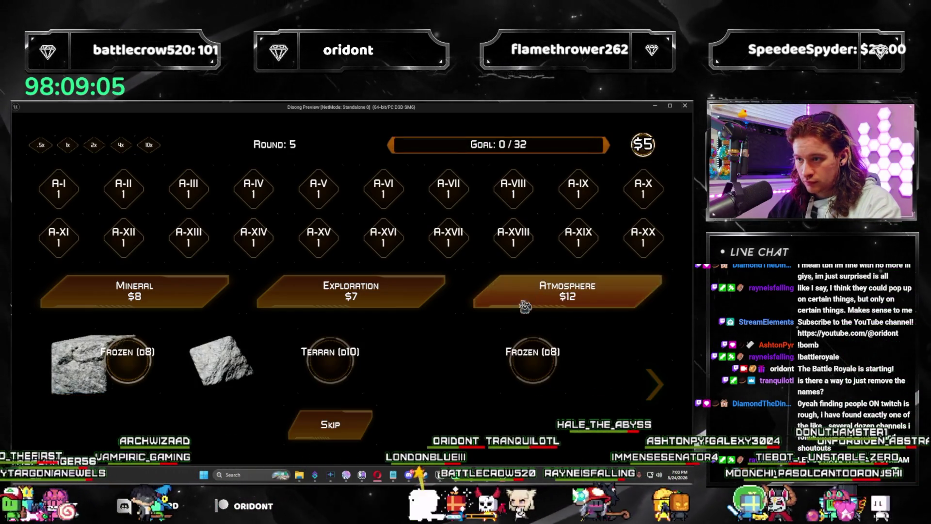
pyautogui.click(325, 375)
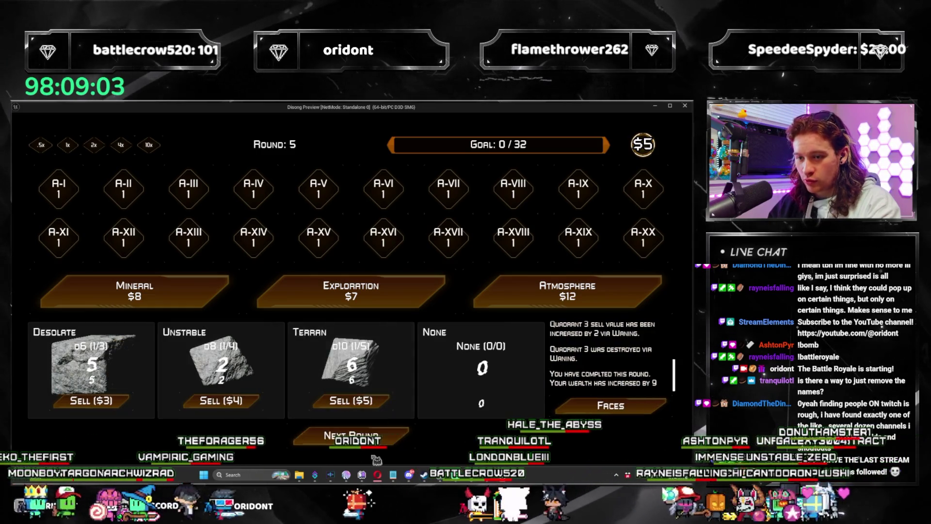
pyautogui.click(335, 435)
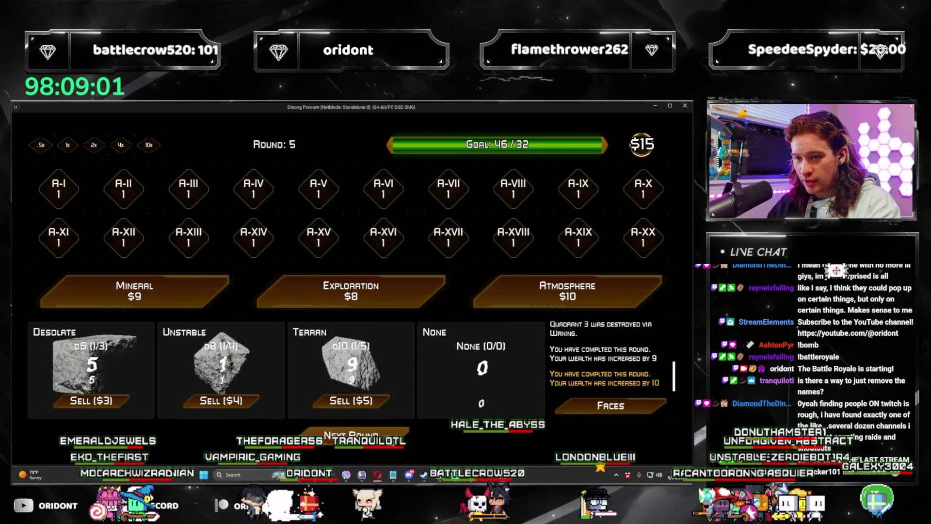
pyautogui.click(684, 106)
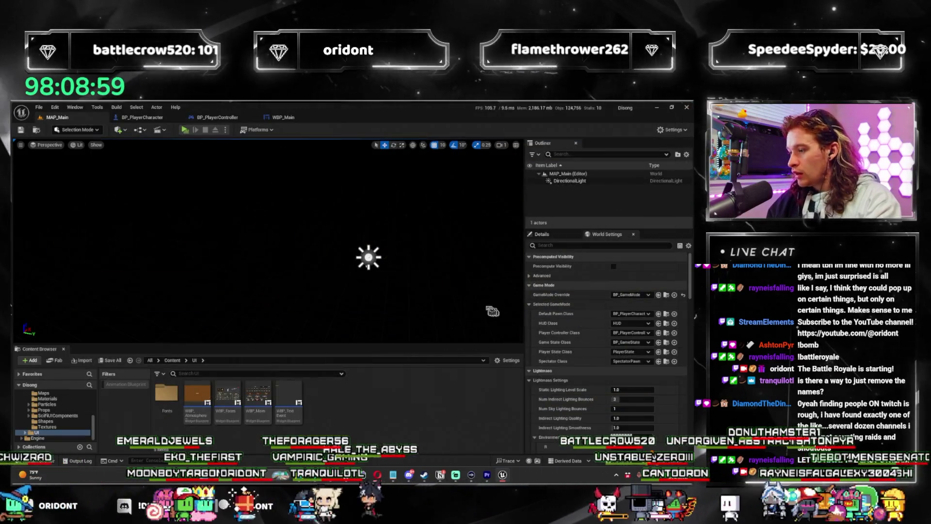
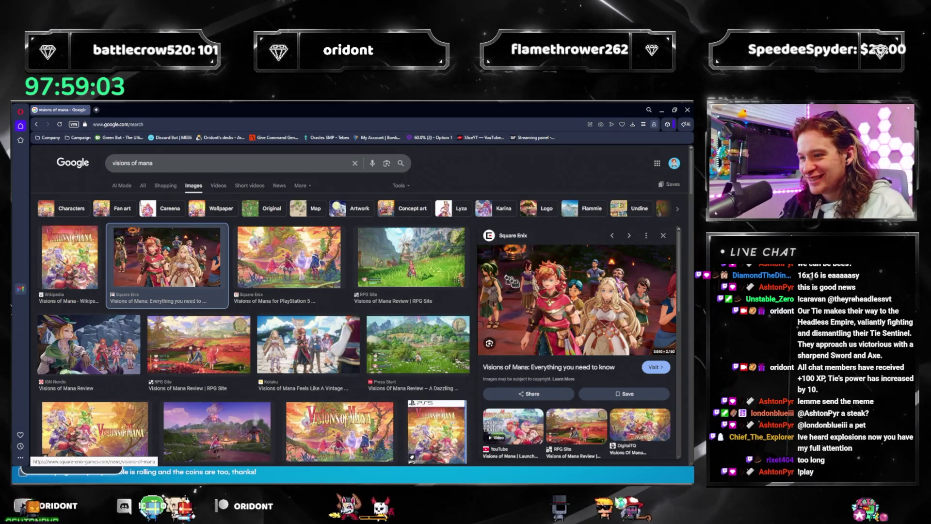
# Step: Flip through the Visions of Mana image results, ending on the Gematsu 'Visions of Mana announced' preview
pyautogui.click(350, 349)
pyautogui.click(204, 334)
pyautogui.click(88, 342)
pyautogui.click(167, 257)
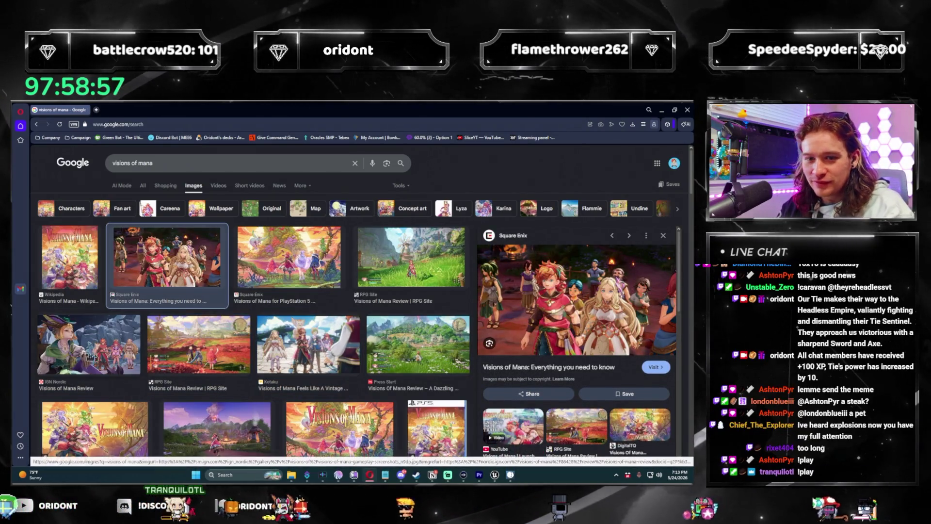
pyautogui.click(89, 344)
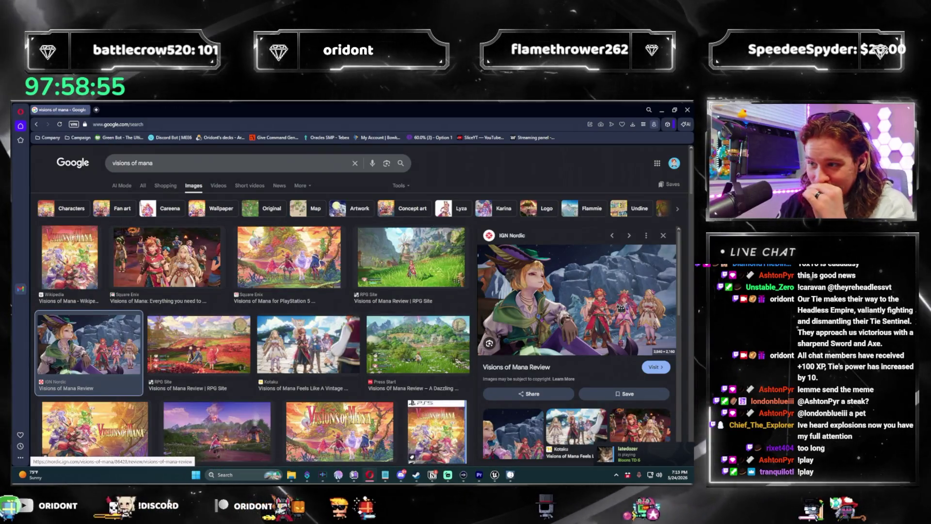
pyautogui.scroll(-1, 363, 412)
pyautogui.click(339, 403)
pyautogui.scroll(-3, 340, 403)
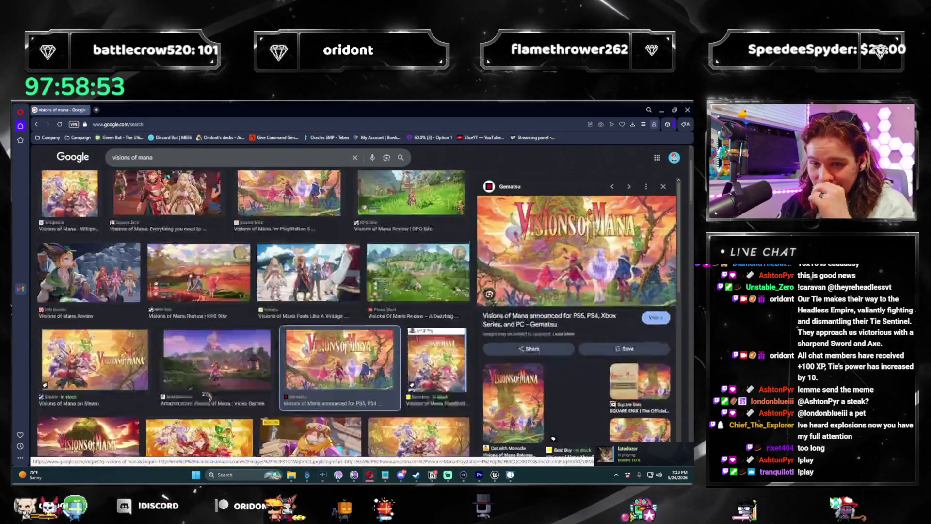
pyautogui.click(179, 155)
# Step: Search 'visions of mana main character' and preview the IGN, Square Enix and Wiki of Mana images
pyautogui.write('main character')
pyautogui.press('Return')
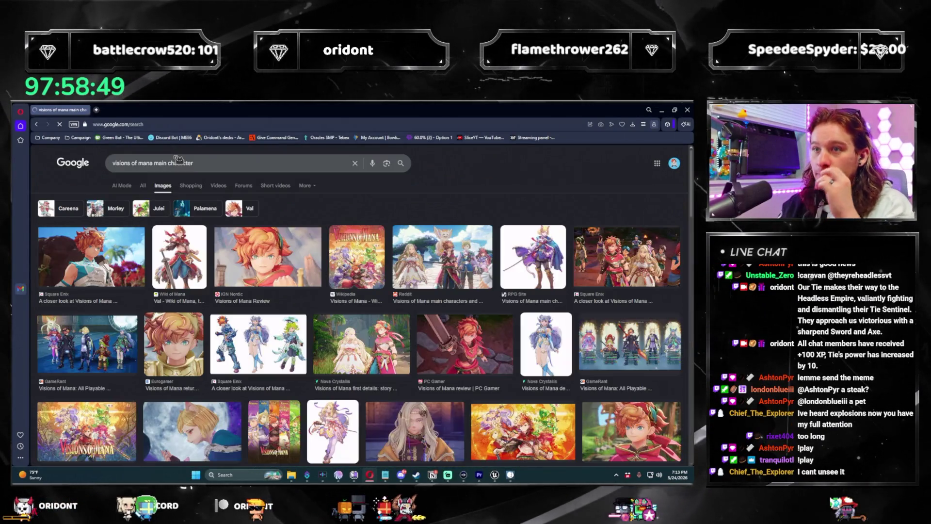
pyautogui.click(276, 247)
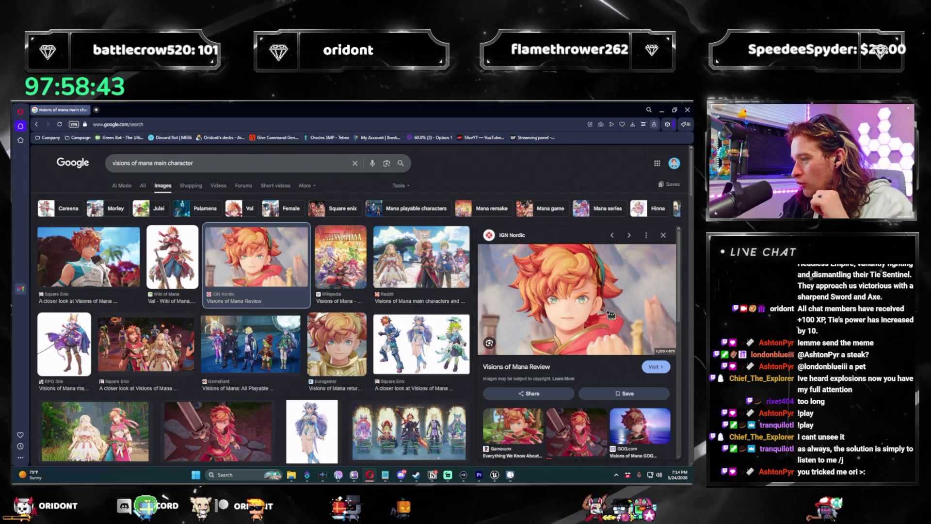
pyautogui.click(112, 244)
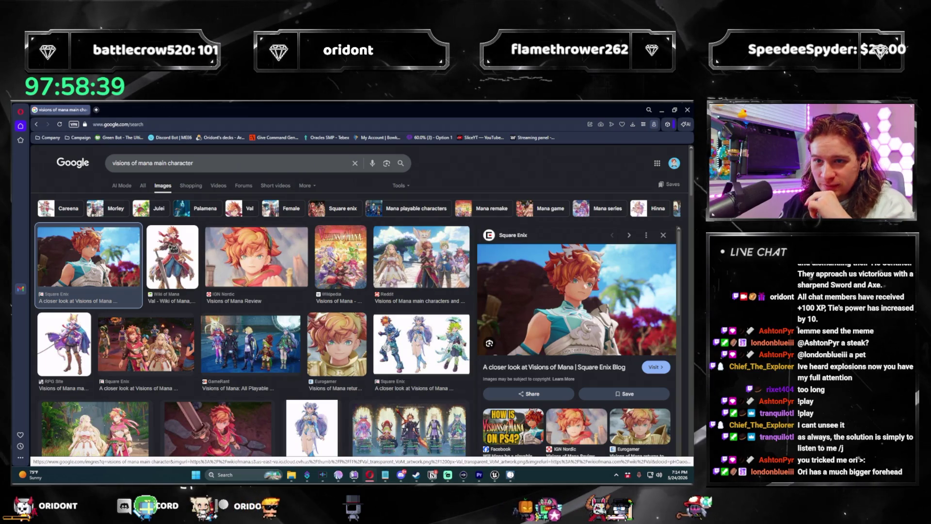
pyautogui.click(174, 249)
# Step: Browse the Wikipedia, Reddit, Eurogamer and PC Gamer character images, then close the browser
pyautogui.click(259, 255)
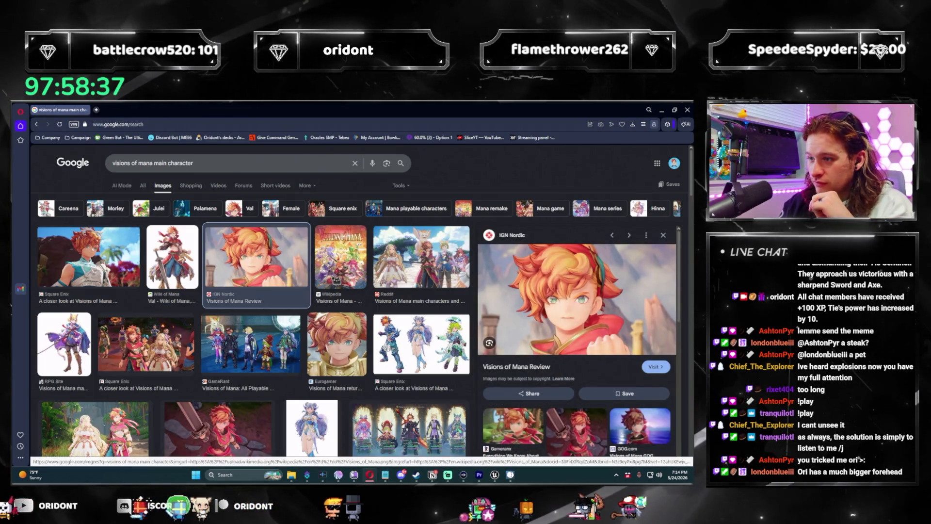
pyautogui.click(341, 256)
pyautogui.click(435, 258)
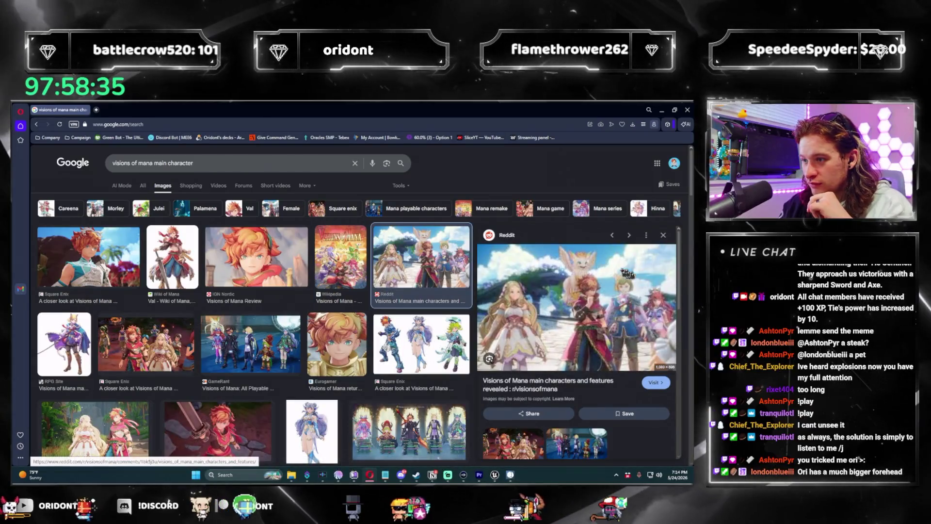
pyautogui.click(337, 344)
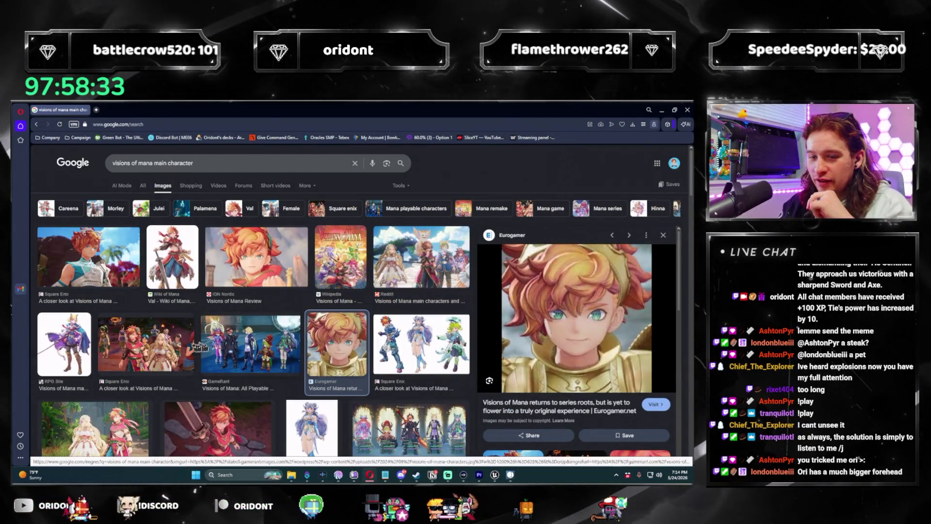
pyautogui.click(190, 332)
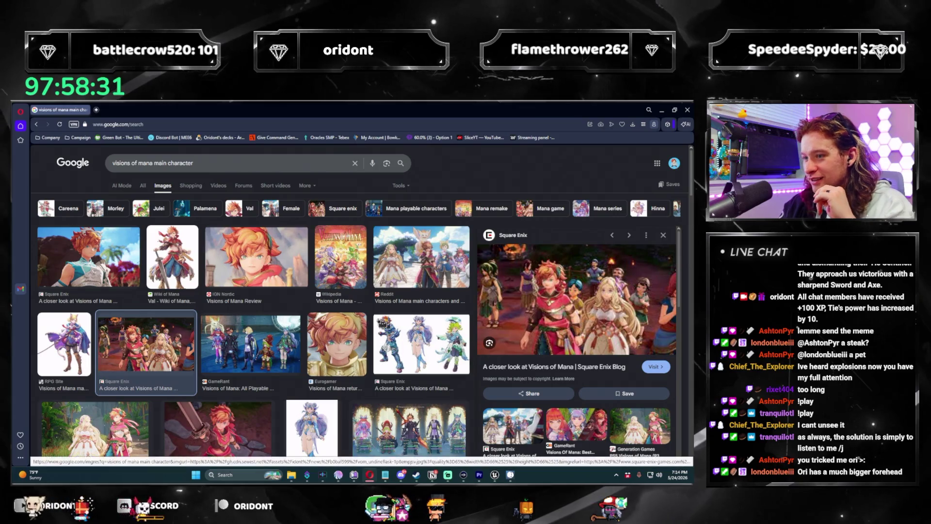
pyautogui.click(218, 432)
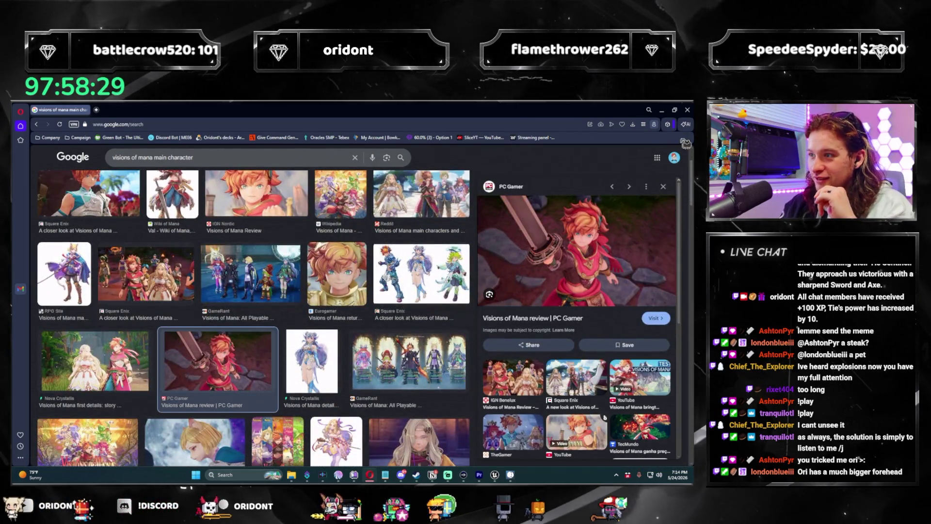
pyautogui.click(692, 114)
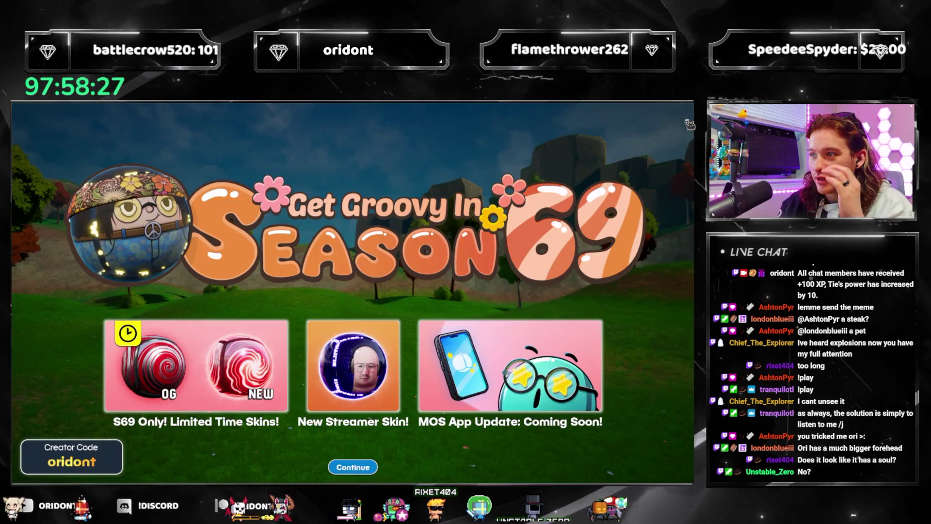
# Step: Dismiss the Season 69 screen and launch a Race on the Marble Centauri map
pyautogui.click(388, 457)
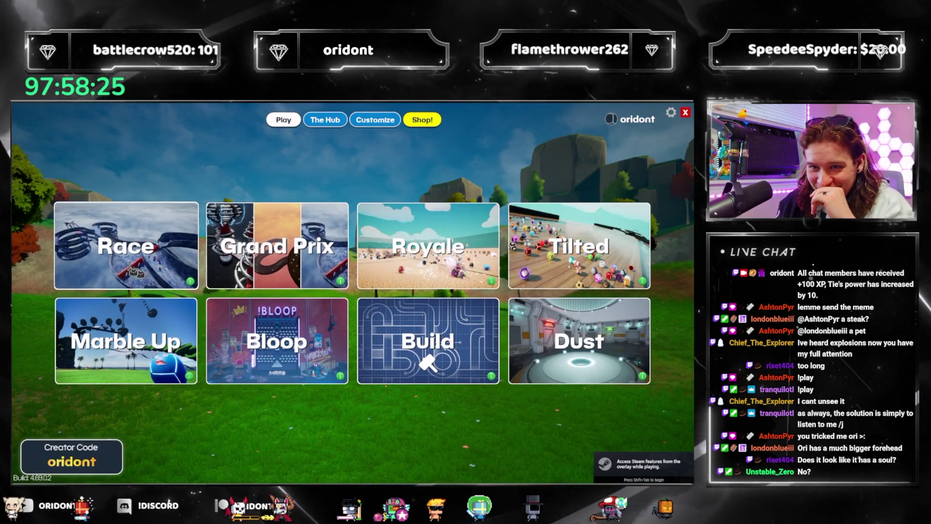
pyautogui.click(114, 257)
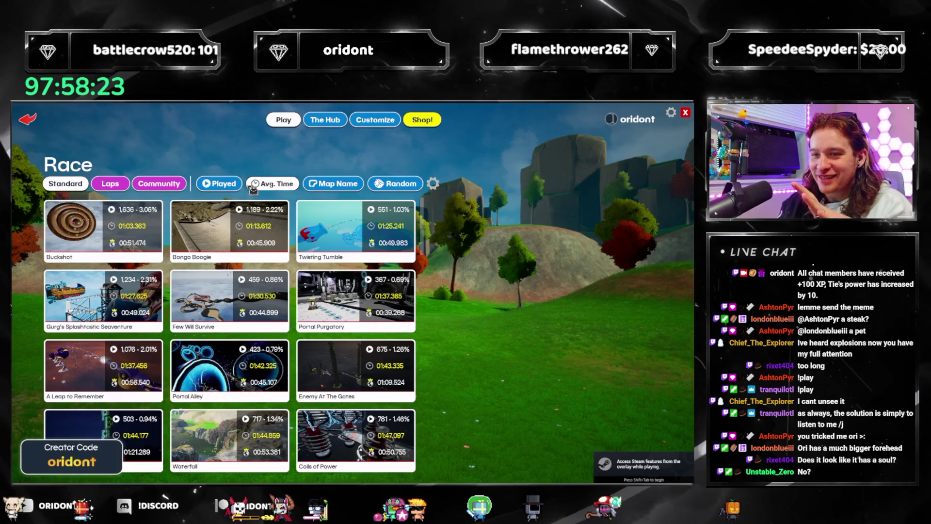
pyautogui.click(125, 237)
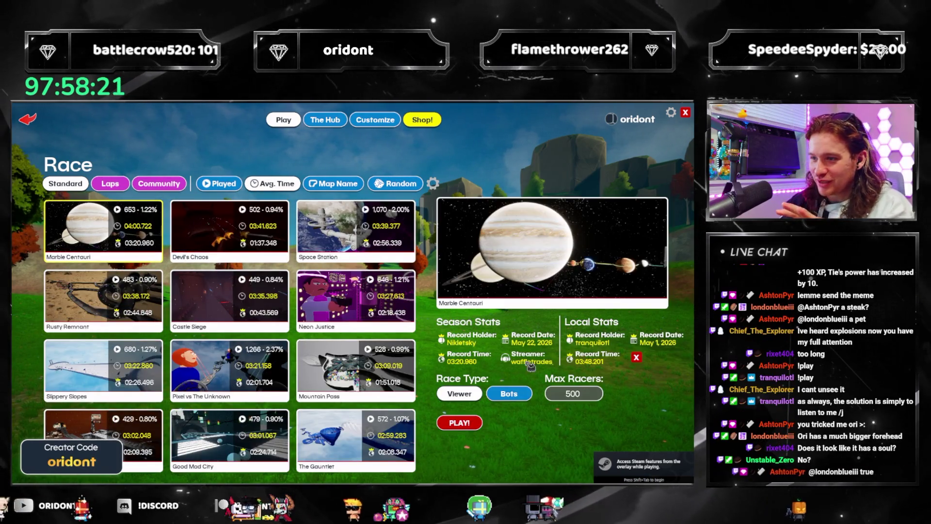
pyautogui.click(461, 423)
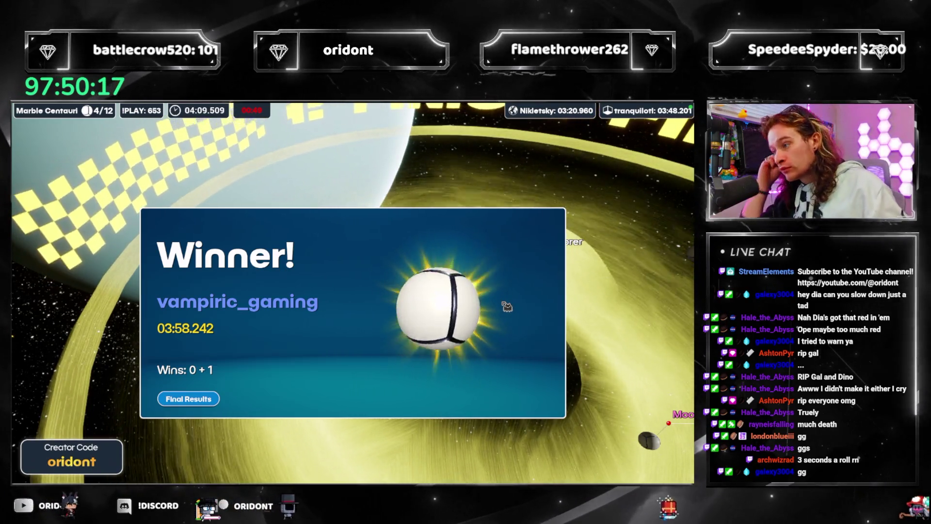
# Step: Dismiss the winner screen, view the full results, and back out to the game mode menu
pyautogui.click(193, 399)
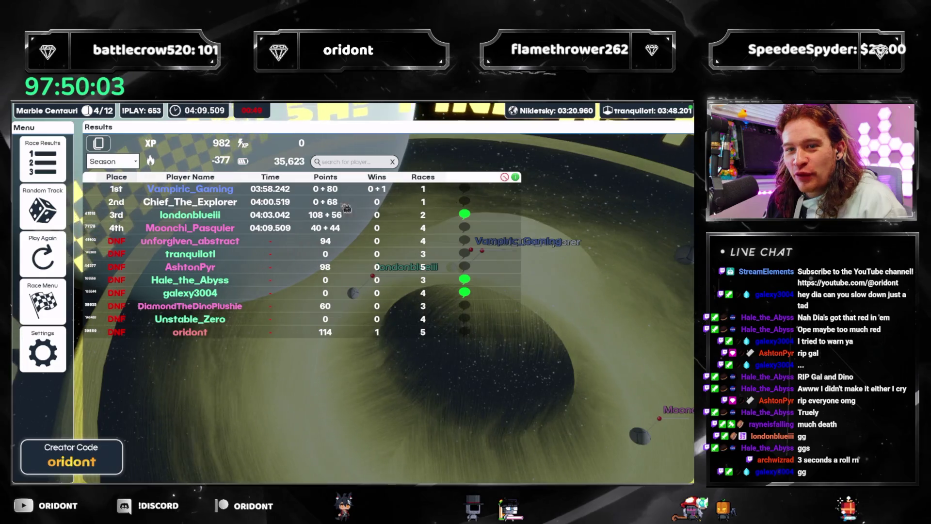
pyautogui.click(32, 318)
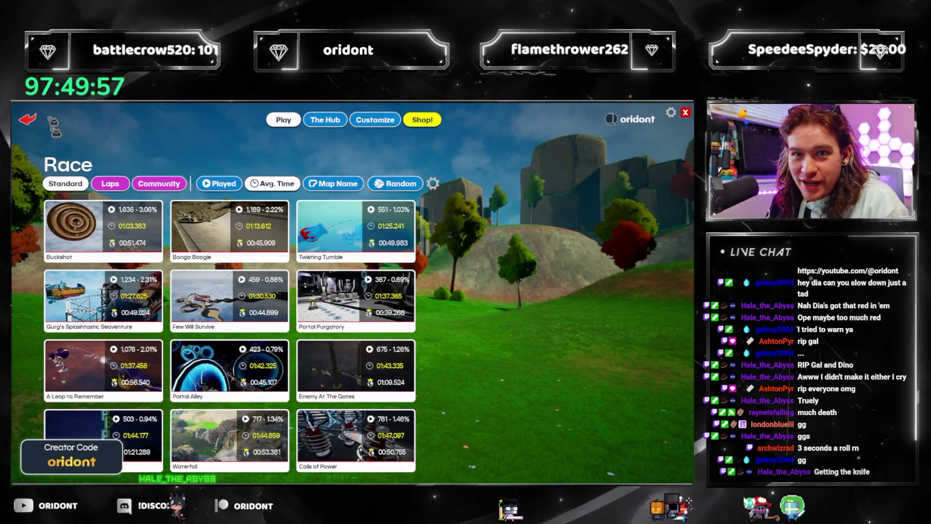
pyautogui.click(28, 119)
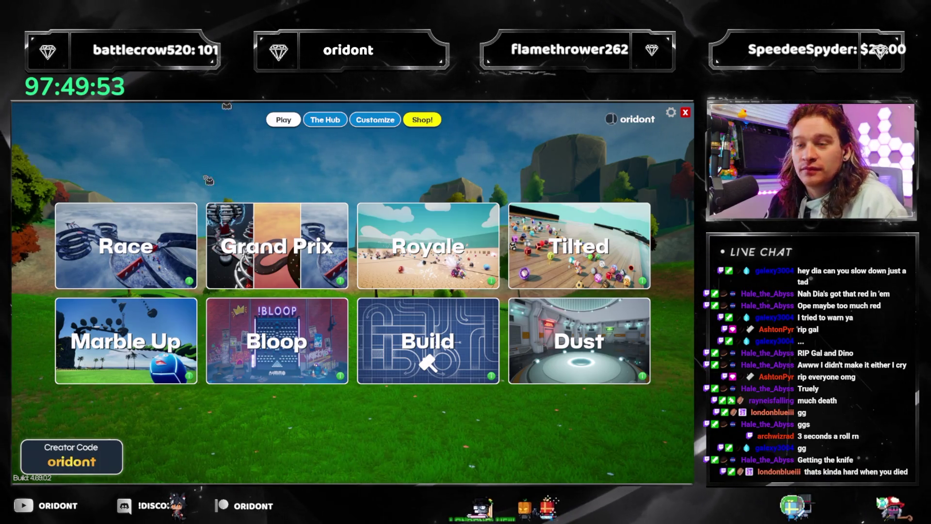
# Step: Open the Customize shop and browse its Cards, Death, Featured, Skins and Community tabs
pyautogui.click(391, 124)
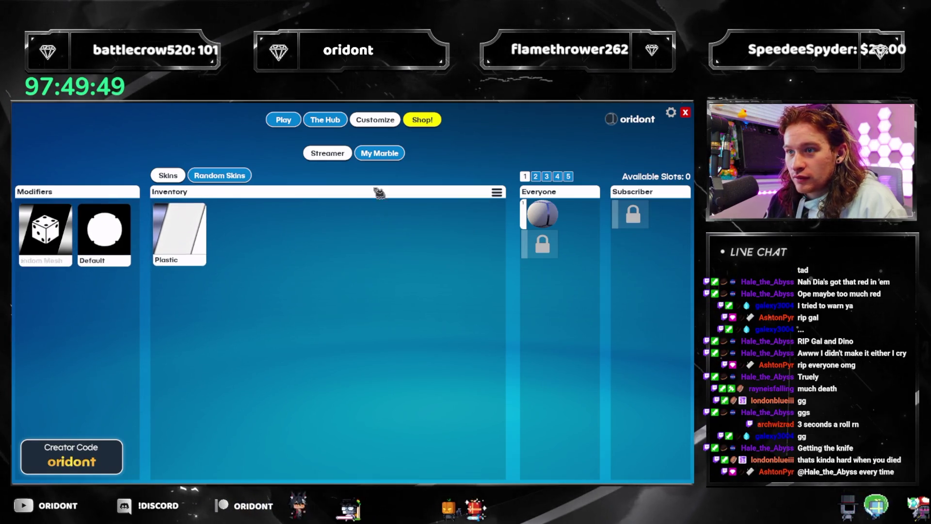
pyautogui.click(417, 121)
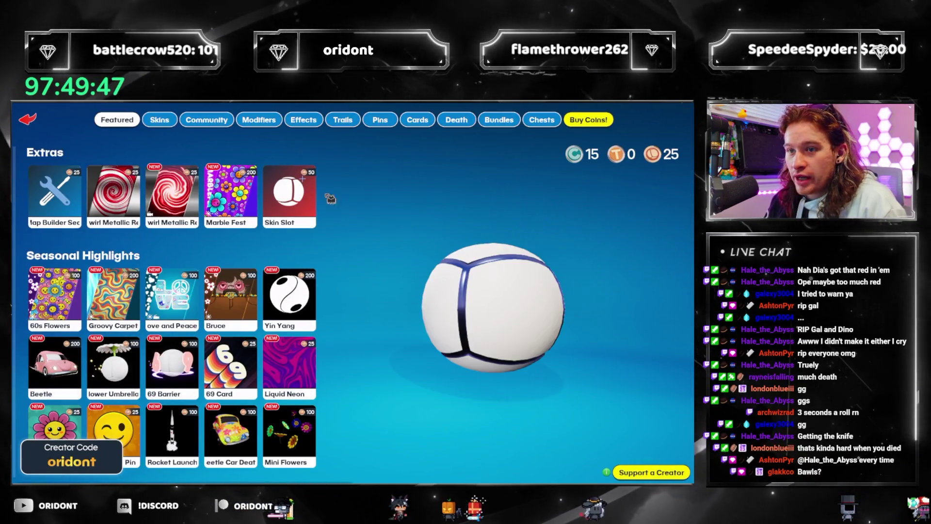
pyautogui.click(417, 120)
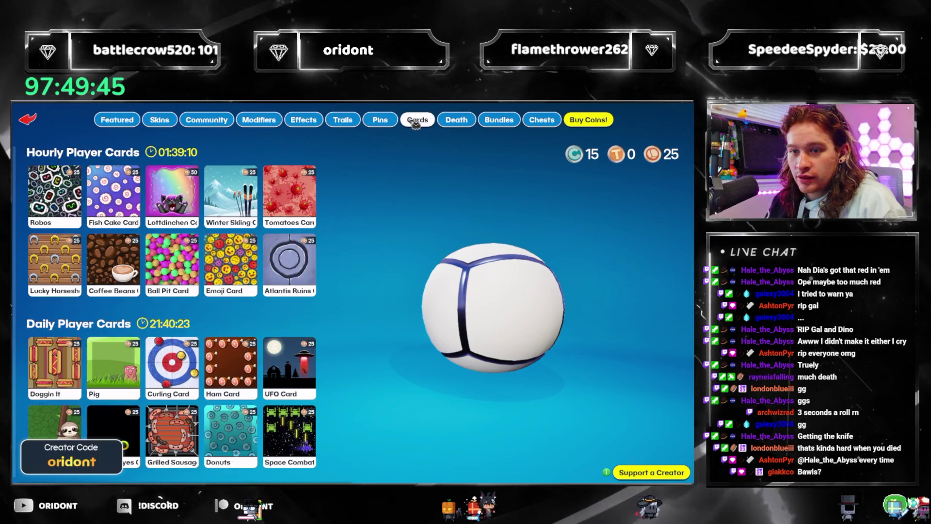
pyautogui.click(453, 123)
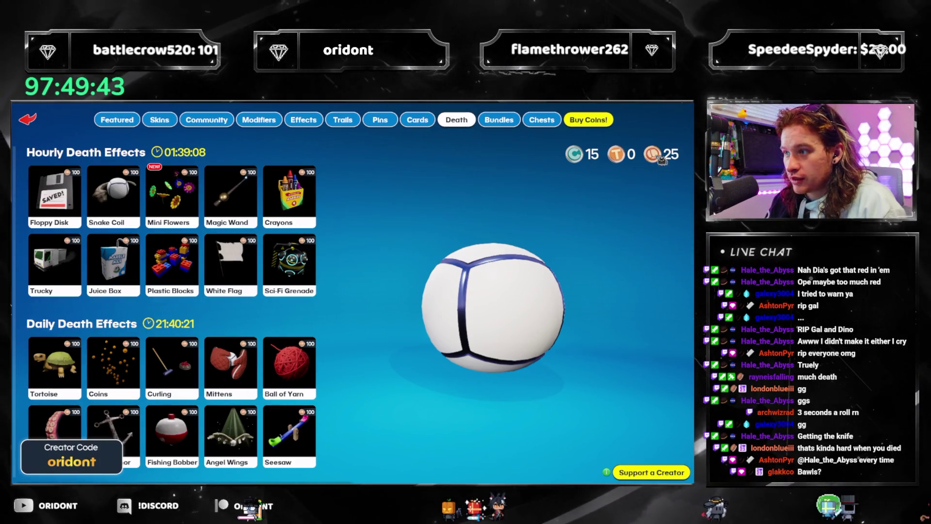
pyautogui.click(120, 123)
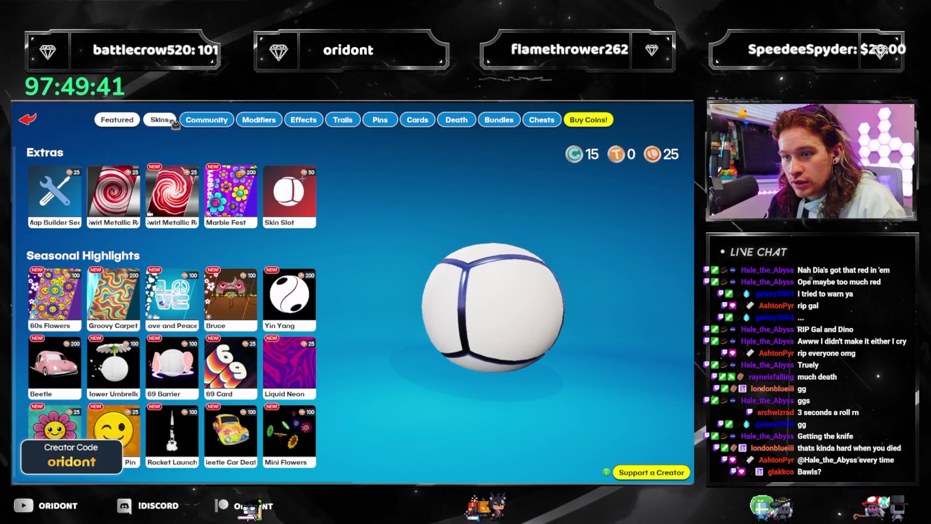
pyautogui.click(171, 121)
pyautogui.click(228, 122)
# Step: Check the Eye of Poseidon modifier, then revisit the Cards and Death effects lists
pyautogui.click(259, 120)
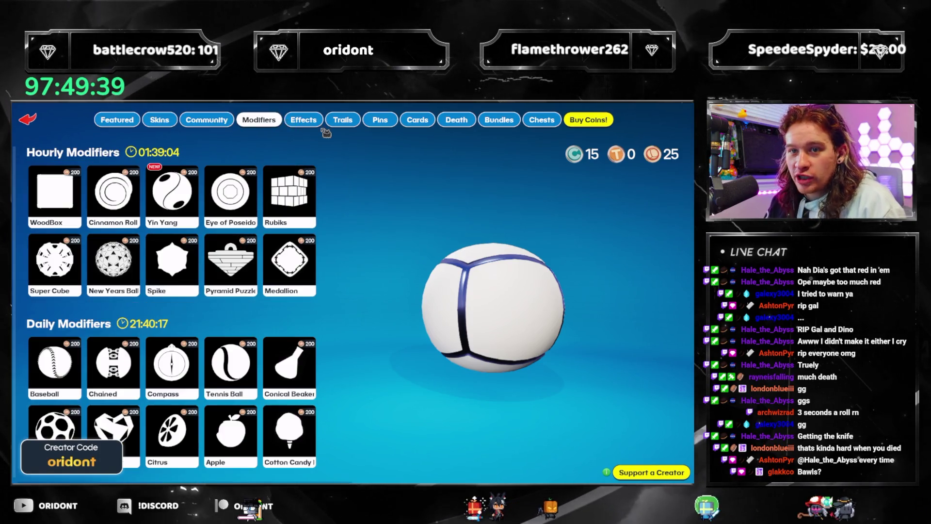
pyautogui.click(230, 194)
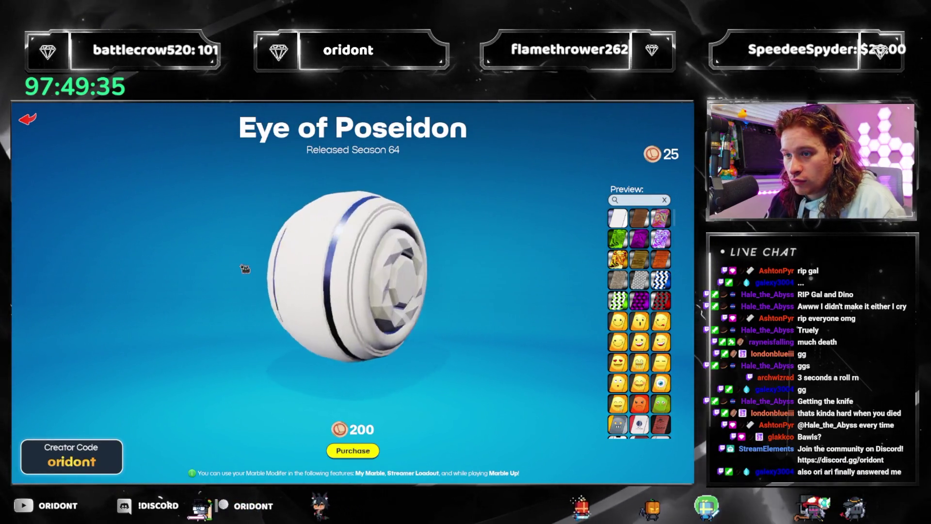
pyautogui.click(24, 124)
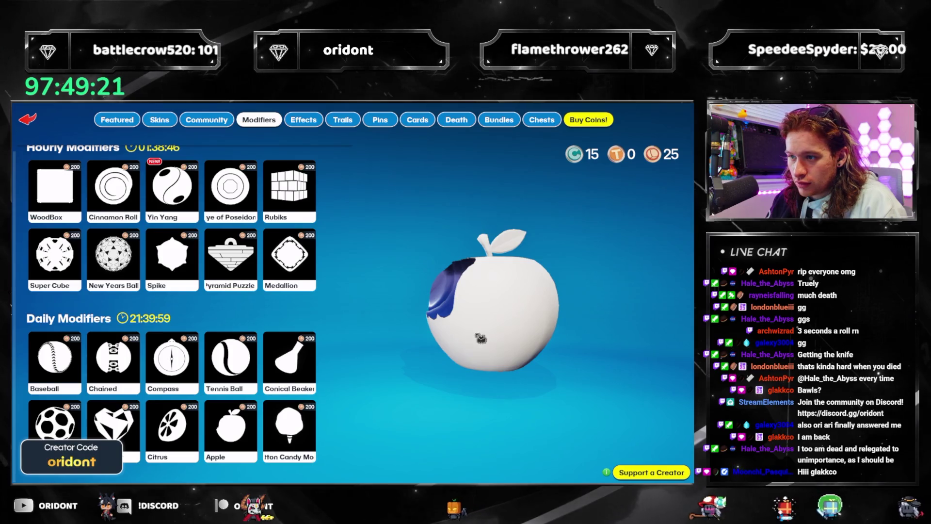
pyautogui.click(416, 121)
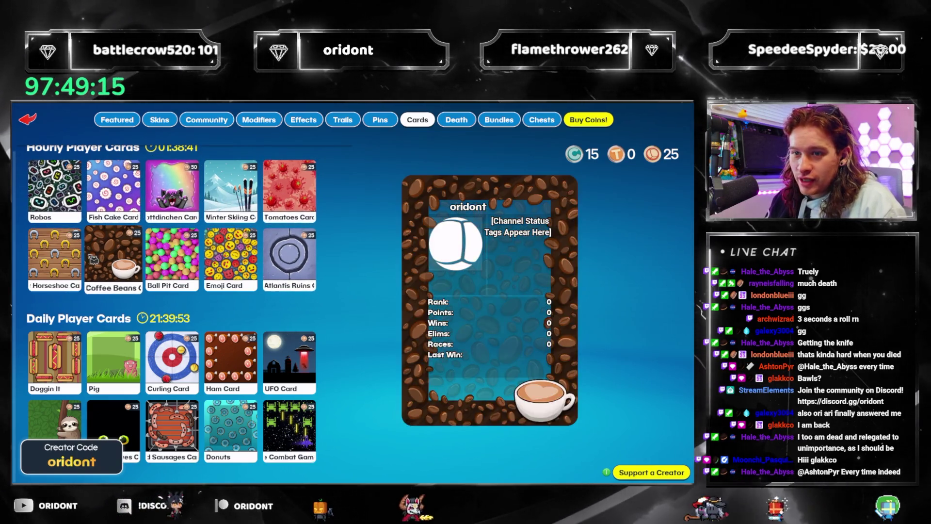
pyautogui.click(457, 119)
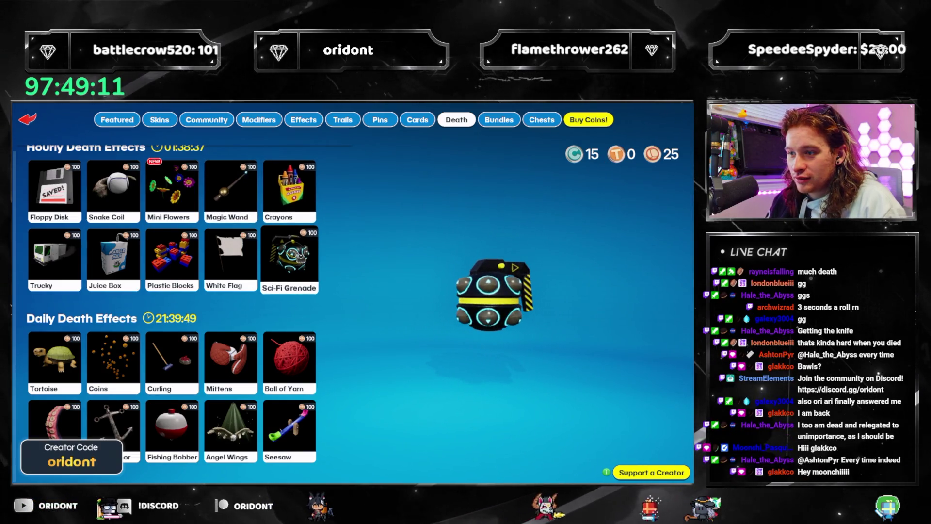
# Step: Browse the Bundles, then bring up the Chests and select the 15-coin Dev Chest
pyautogui.click(499, 121)
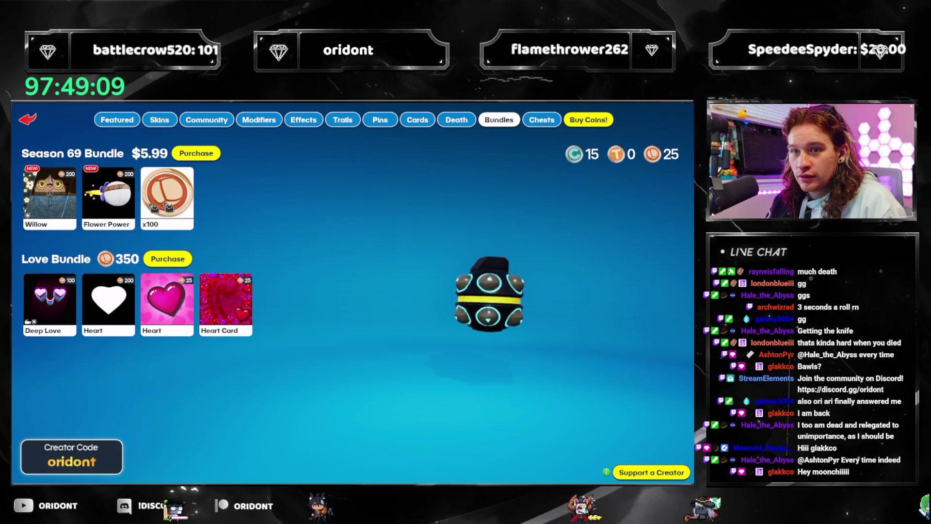
pyautogui.press('e')
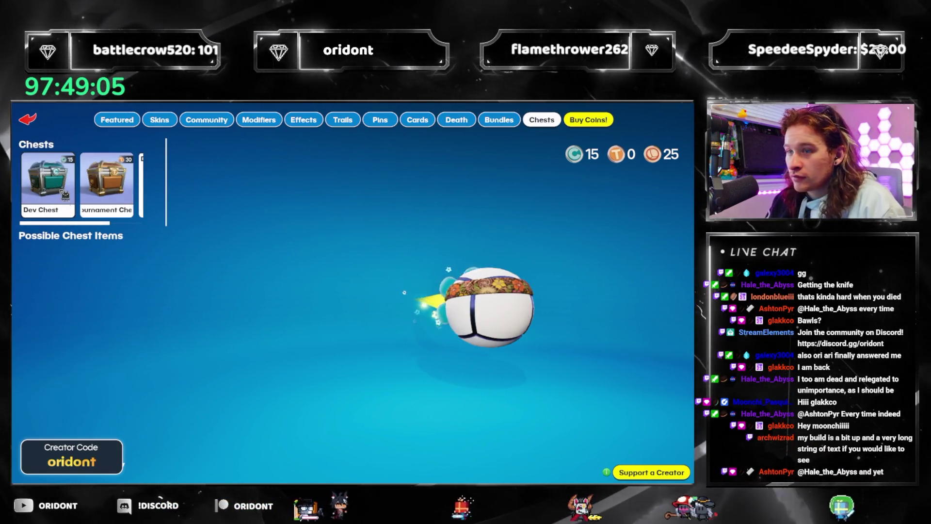
pyautogui.click(48, 184)
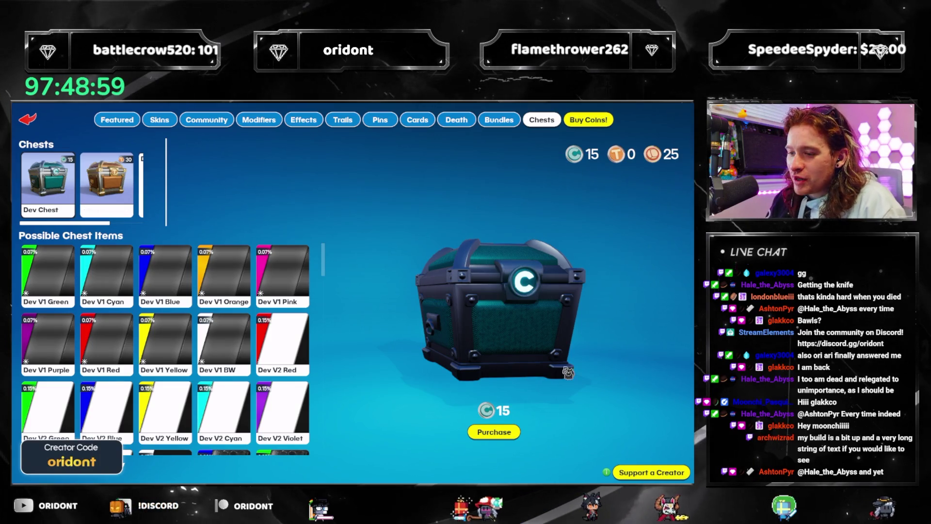
# Step: Buy the Dev Chest for 15 coins, collect the Dev V8 Cyan skin, and return to Featured items
pyautogui.click(516, 431)
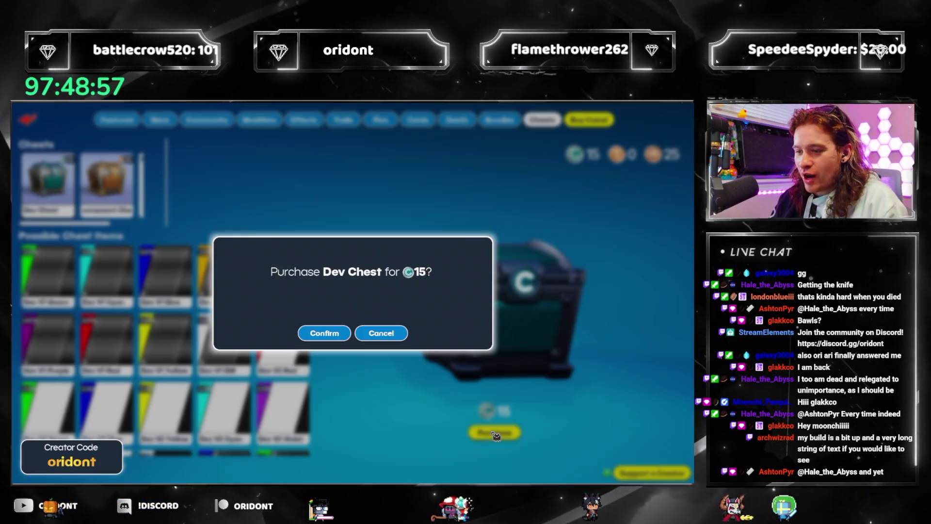
pyautogui.click(334, 334)
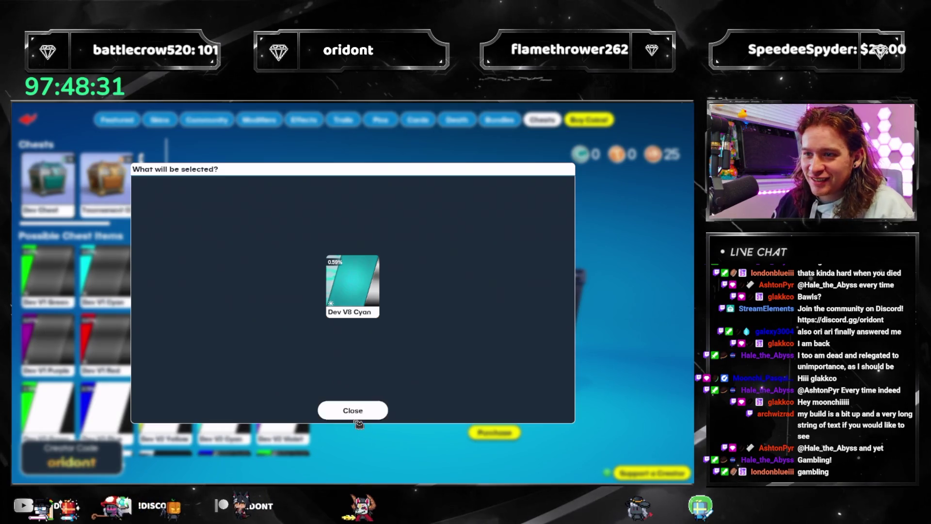
pyautogui.click(356, 417)
pyautogui.click(160, 120)
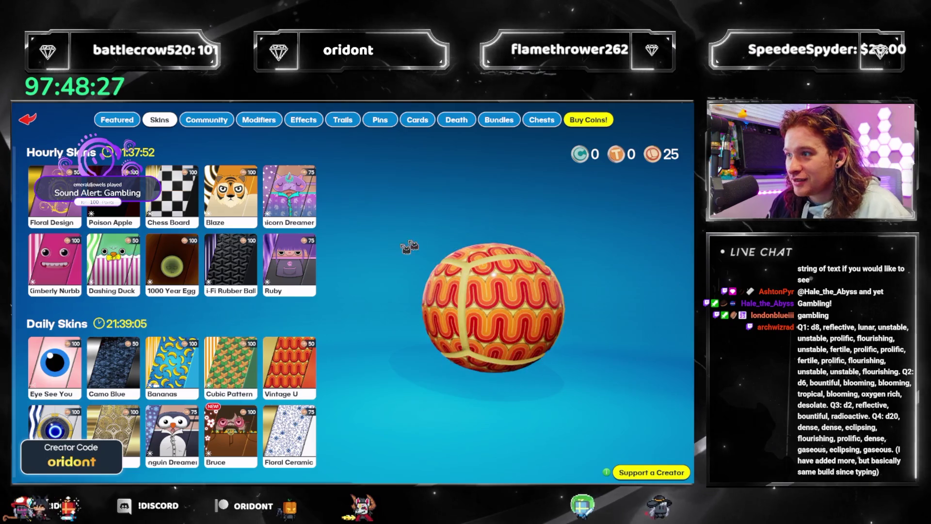
pyautogui.click(132, 121)
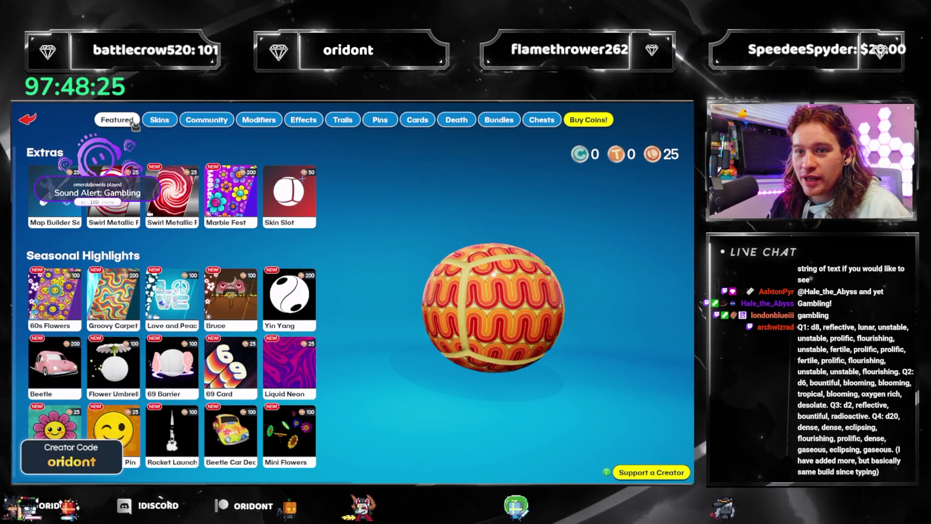
# Step: Leave the shop and equip the Dev V8 Cyan skin on your marble, saving the loadout
pyautogui.click(170, 124)
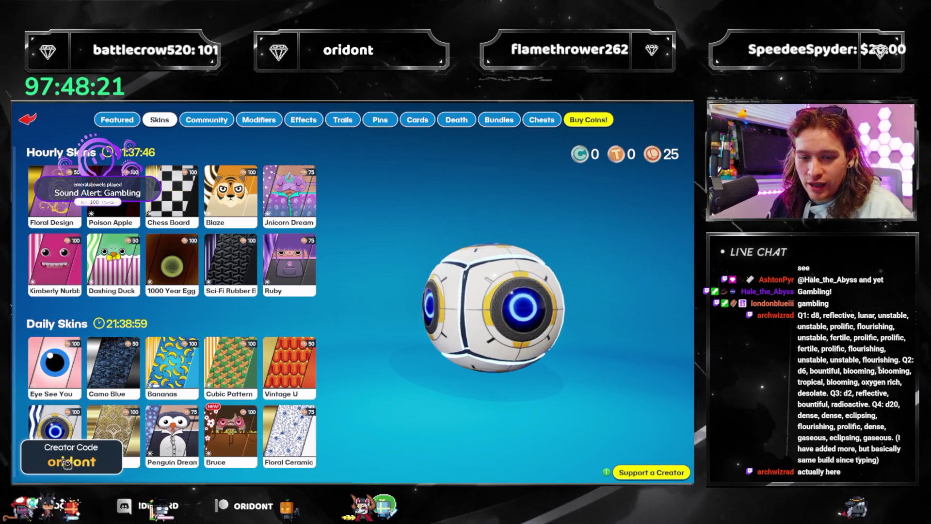
pyautogui.click(30, 122)
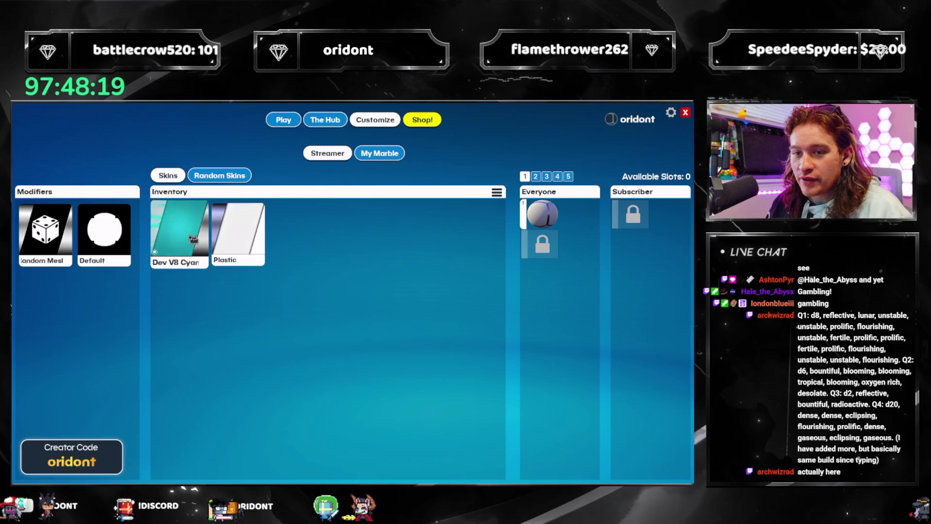
pyautogui.click(379, 153)
pyautogui.click(44, 218)
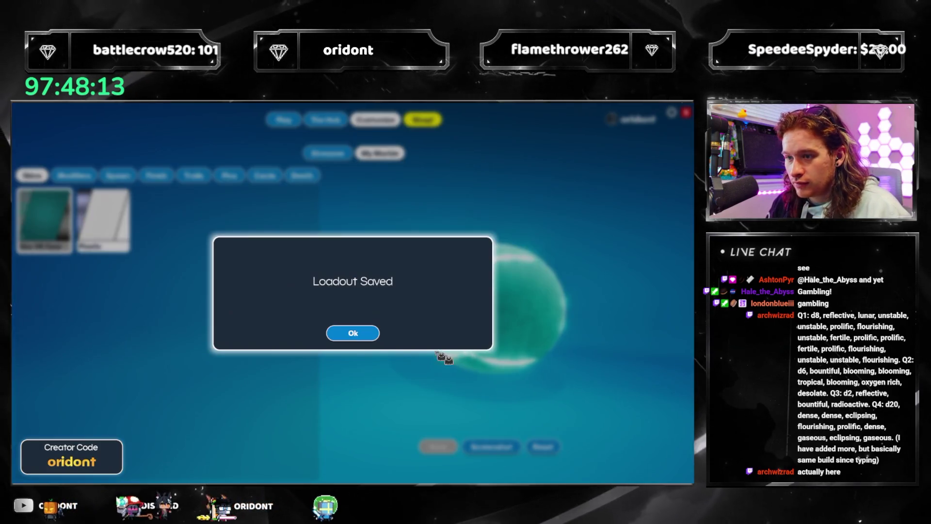
pyautogui.click(349, 334)
# Step: Look through the Streamer and Random skin inventories, preview the marble, then go to game modes
pyautogui.click(328, 154)
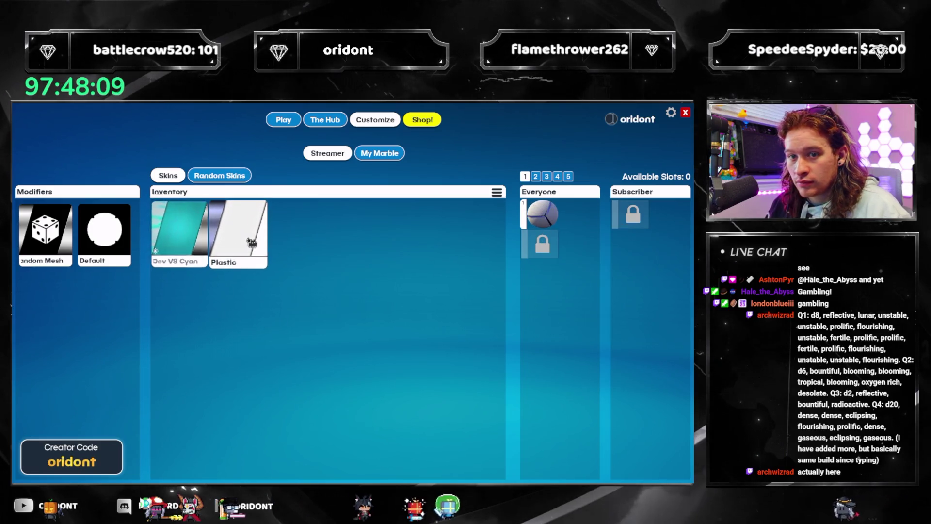
pyautogui.click(226, 178)
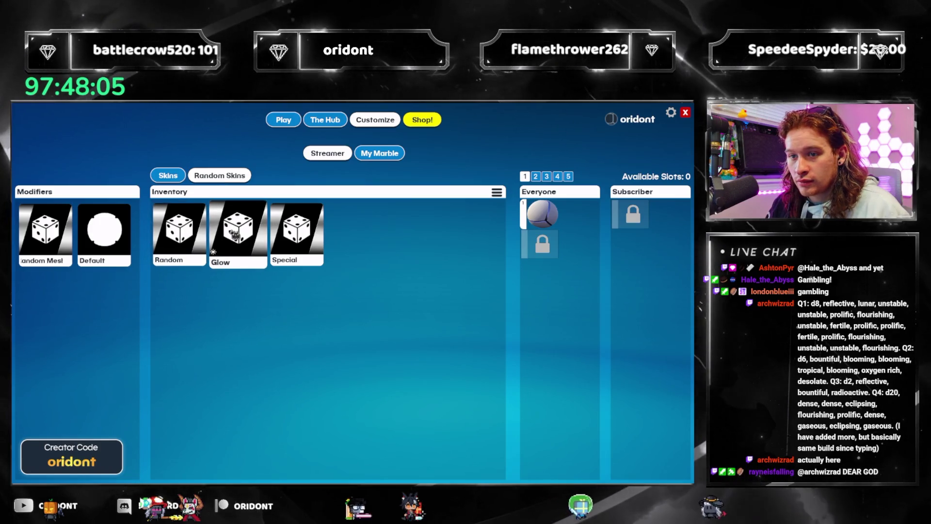
pyautogui.click(168, 177)
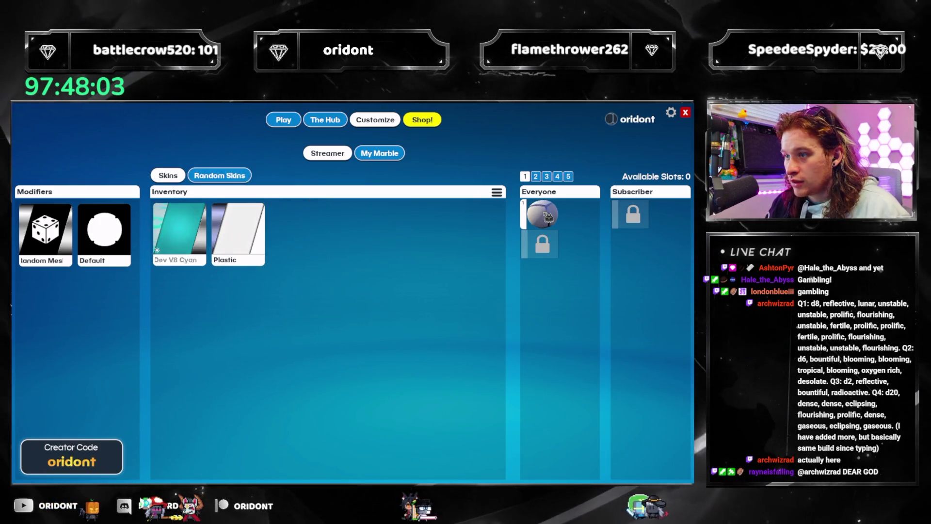
pyautogui.click(379, 153)
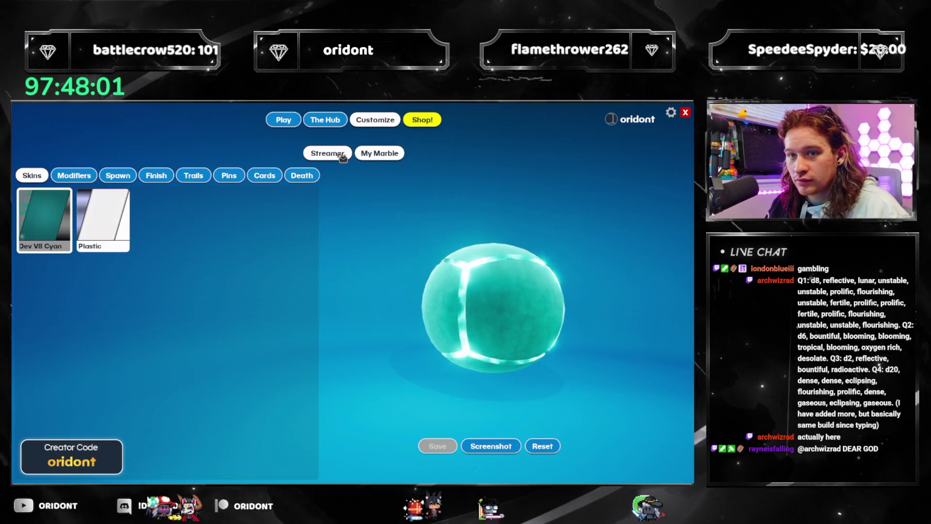
pyautogui.click(328, 154)
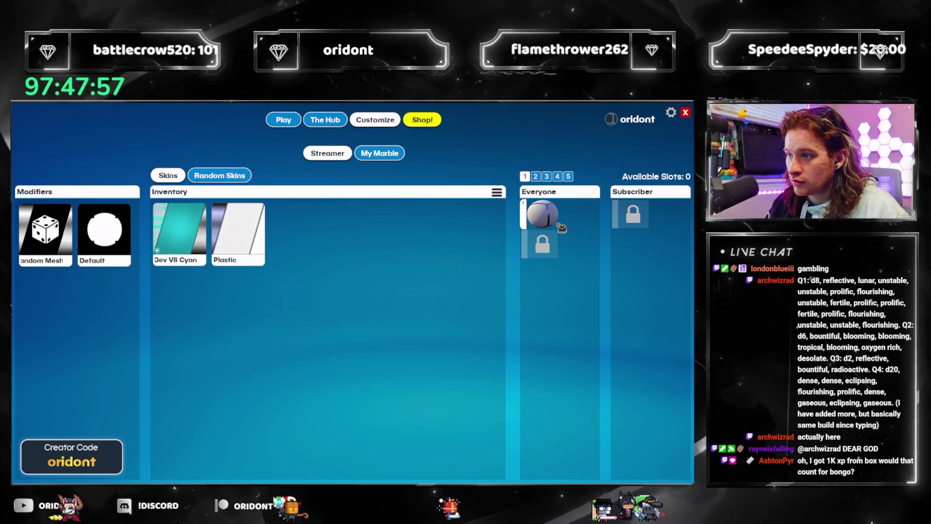
pyautogui.click(283, 122)
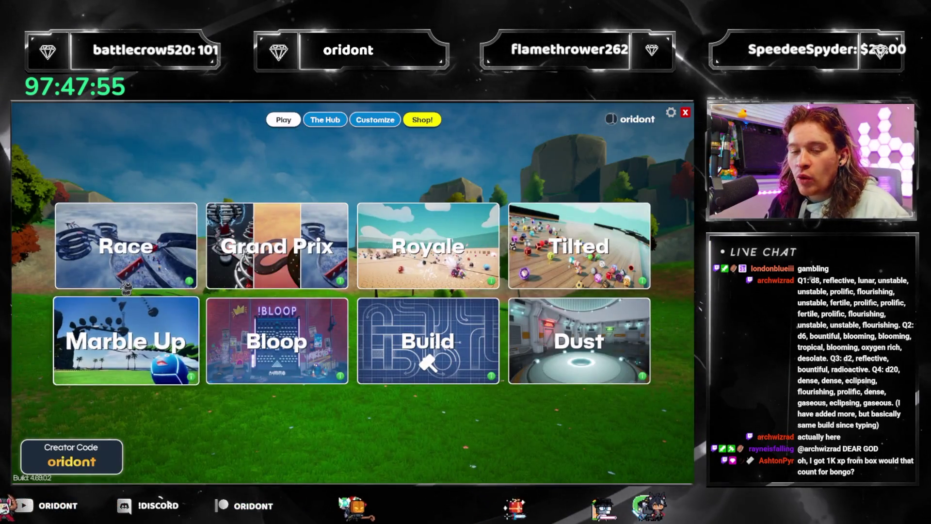
# Step: Open a Race lobby on the Buckshot map and start its countdown
pyautogui.click(174, 258)
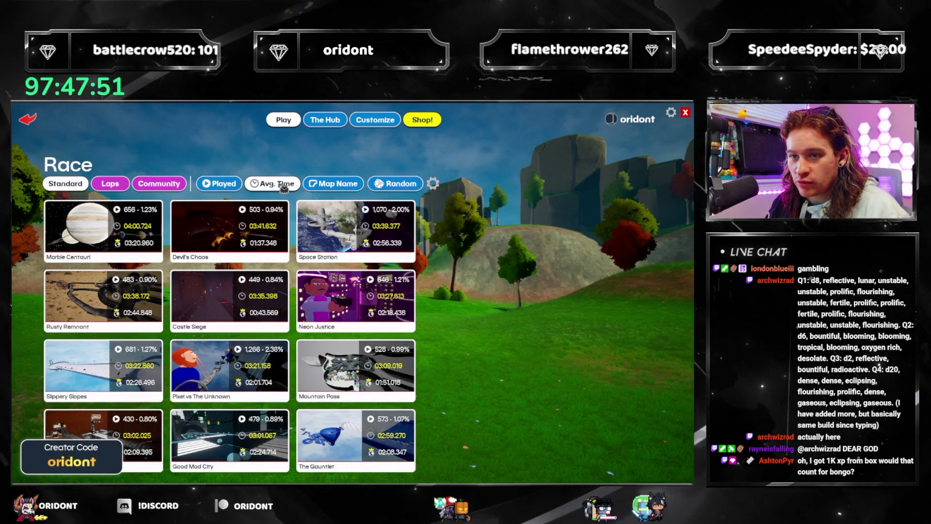
pyautogui.click(97, 228)
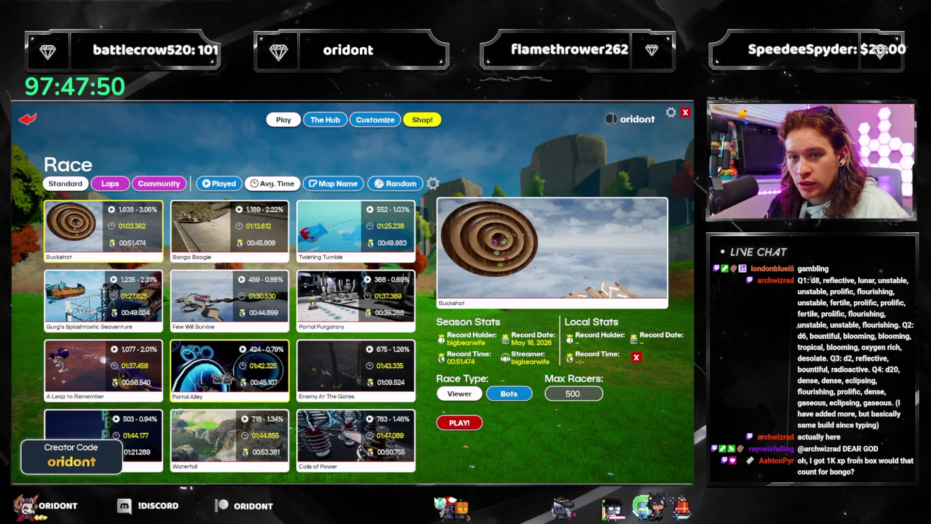
pyautogui.click(464, 426)
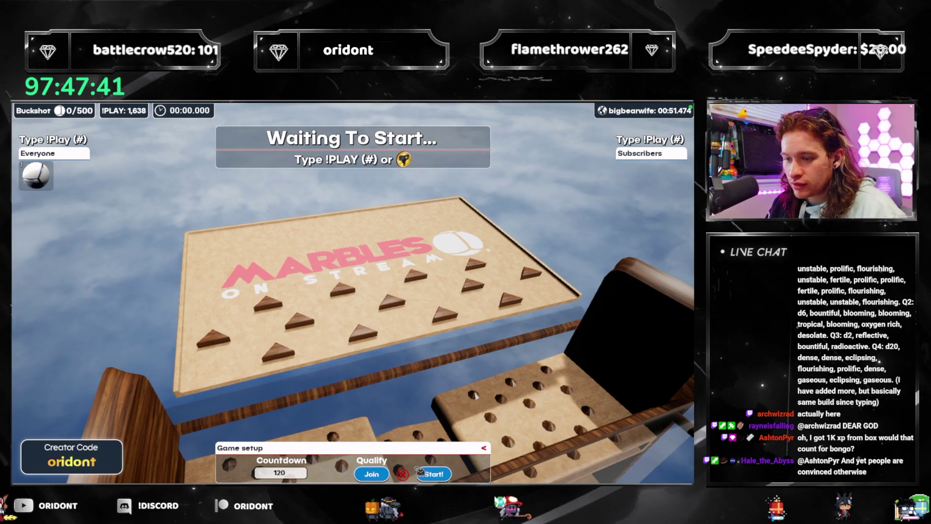
pyautogui.click(443, 475)
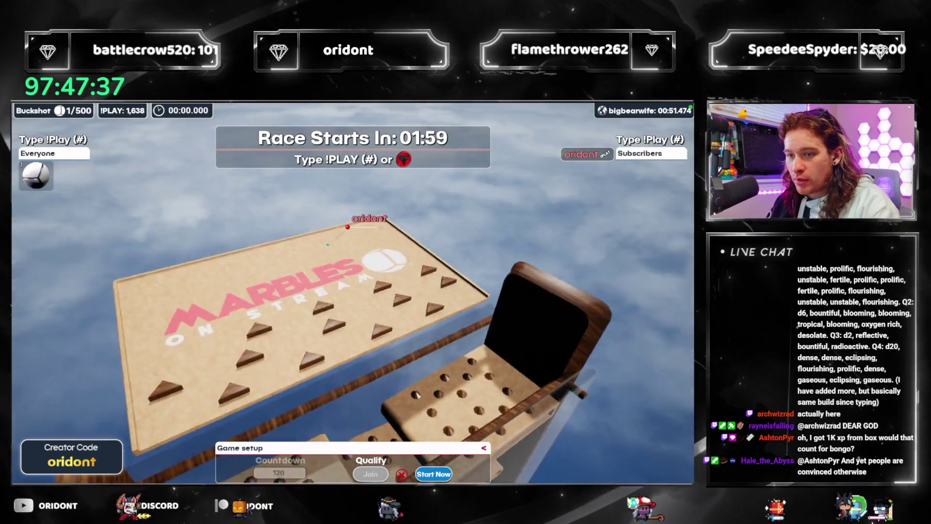